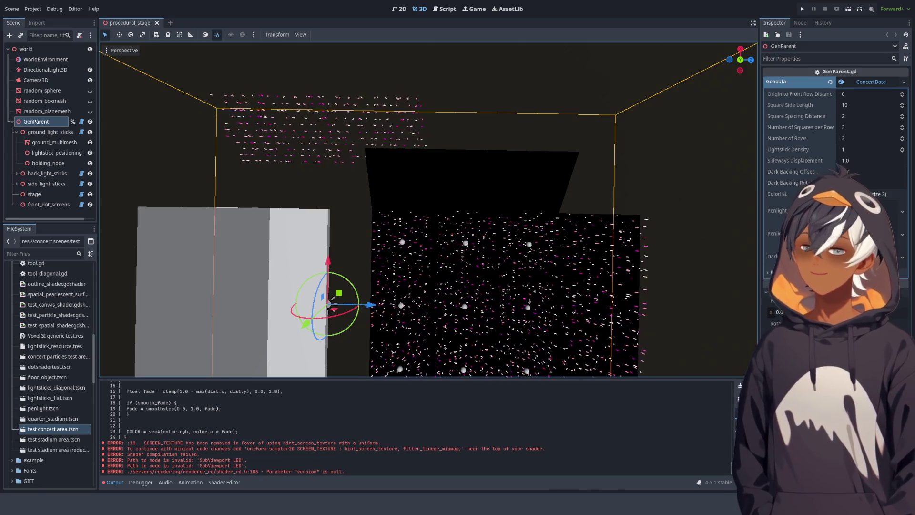
Orbit to a steeper top-down view of the stage.
{"action": "mouse_move", "coordinate": [367, 210]}
{"action": "left_mouse_down"}
{"action": "mouse_move", "coordinate": [328, 105]}
{"action": "mouse_move", "coordinate": [390, 210]}
{"action": "mouse_move", "coordinate": [416, 128]}
{"action": "mouse_move", "coordinate": [364, 109]}
{"action": "mouse_move", "coordinate": [354, 198]}
{"action": "left_mouse_up"}
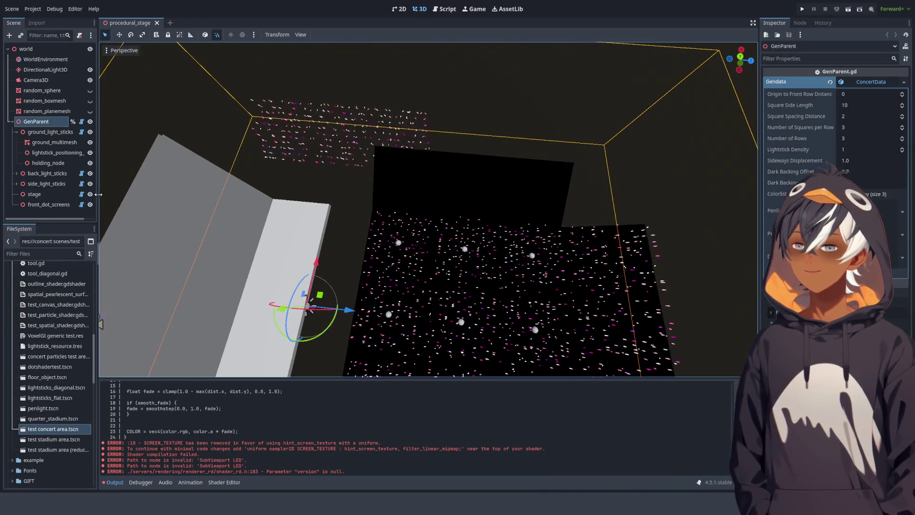
{"action": "mouse_move", "coordinate": [352, 182]}
{"action": "left_mouse_down"}
{"action": "mouse_move", "coordinate": [447, 195]}
{"action": "mouse_move", "coordinate": [410, 183]}
{"action": "mouse_move", "coordinate": [370, 193]}
{"action": "mouse_move", "coordinate": [363, 180]}
{"action": "left_mouse_up"}
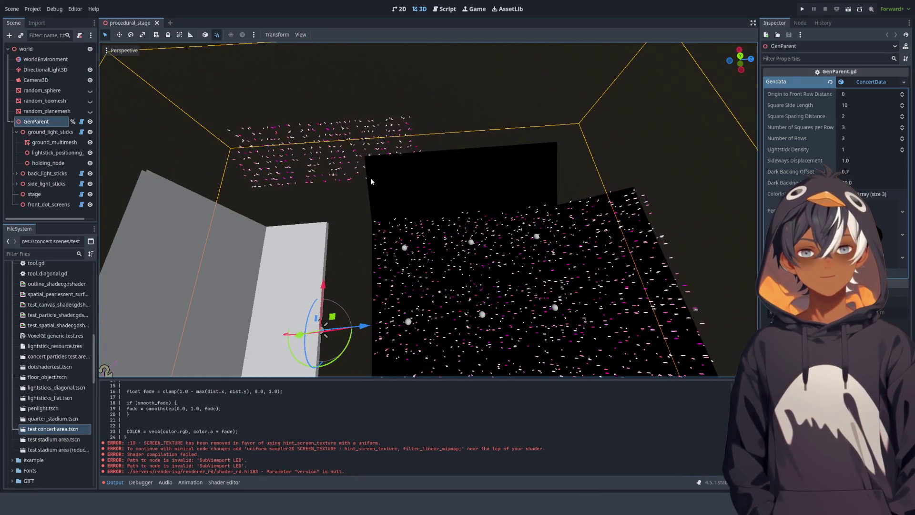
{"action": "mouse_move", "coordinate": [483, 192]}
{"action": "left_mouse_down"}
{"action": "mouse_move", "coordinate": [402, 272]}
{"action": "mouse_move", "coordinate": [372, 267]}
{"action": "left_mouse_up"}
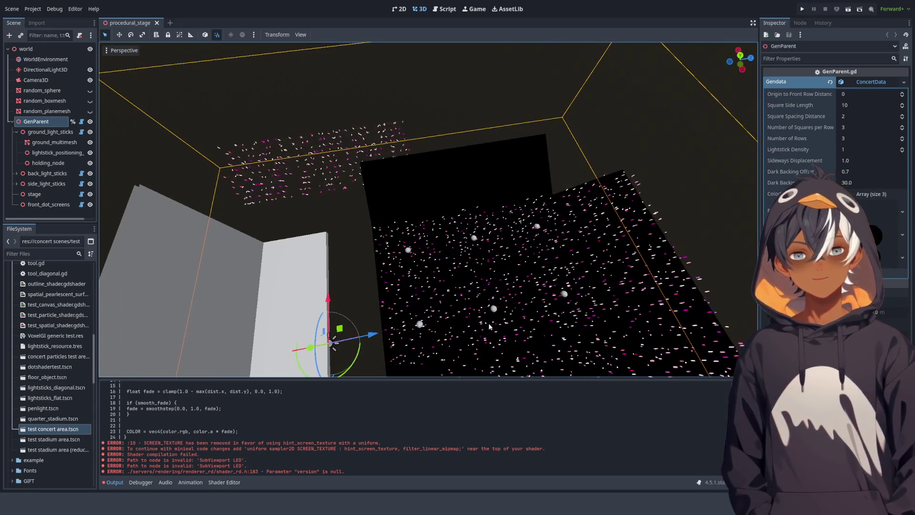
Uncomment line 205 in GenSideLightsticks.gd and check the stage from a wide, tilted 3D view.
{"action": "key", "text": "ctrl+F3"}
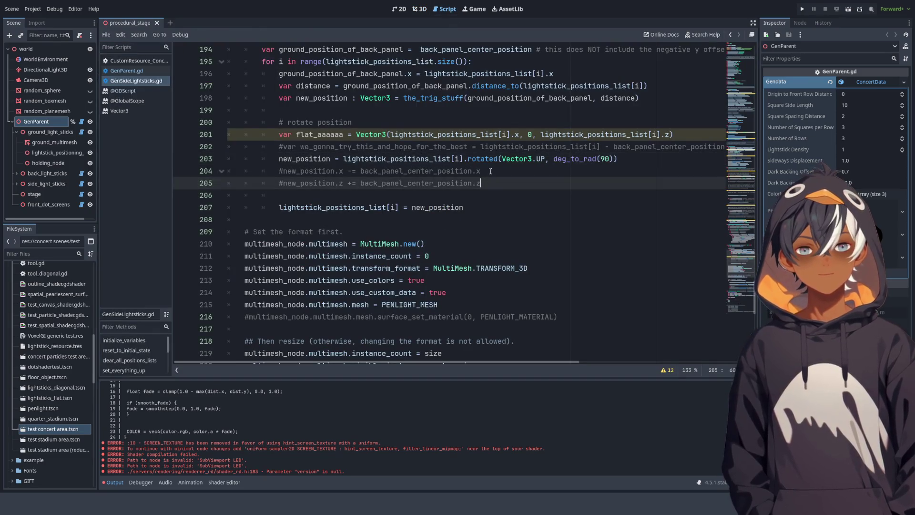
{"action": "key", "text": "ctrl+k"}
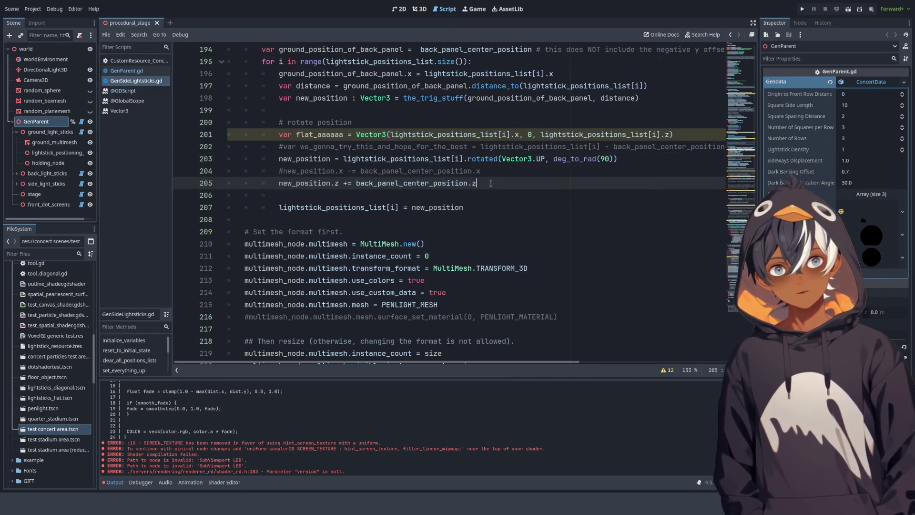
{"action": "left_click", "coordinate": [419, 11]}
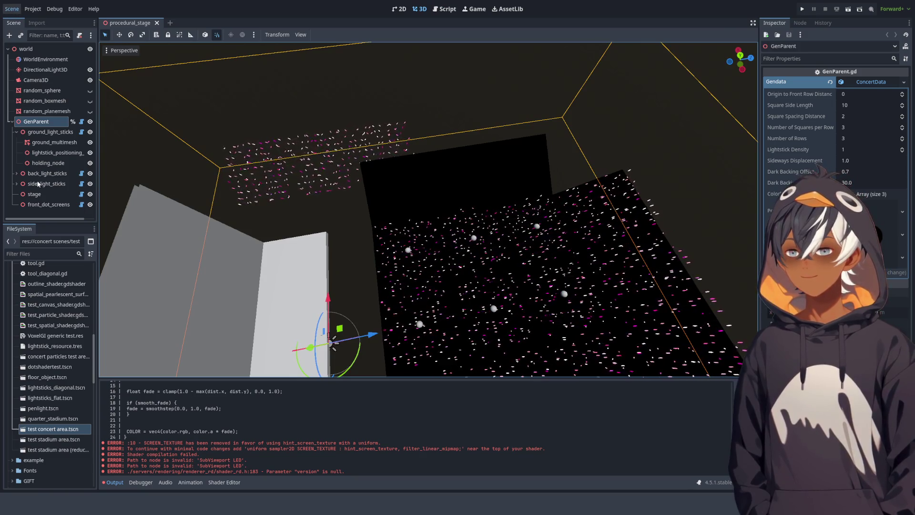
{"action": "mouse_move", "coordinate": [524, 191]}
{"action": "left_mouse_down"}
{"action": "mouse_move", "coordinate": [493, 59]}
{"action": "mouse_move", "coordinate": [462, 98]}
{"action": "mouse_move", "coordinate": [472, 154]}
{"action": "mouse_move", "coordinate": [481, 97]}
{"action": "left_mouse_up"}
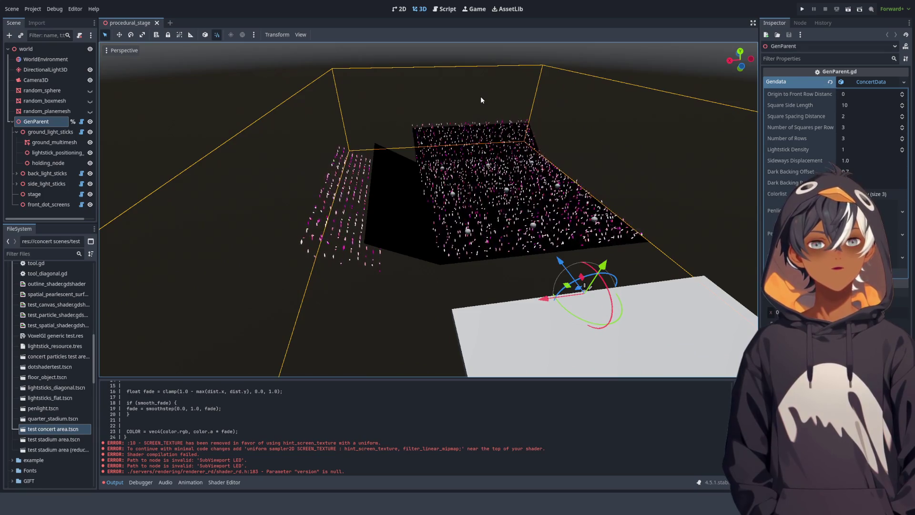
{"action": "mouse_move", "coordinate": [480, 96]}
{"action": "left_mouse_down"}
{"action": "mouse_move", "coordinate": [475, 60]}
{"action": "mouse_move", "coordinate": [452, 144]}
{"action": "mouse_move", "coordinate": [467, 156]}
{"action": "left_mouse_up"}
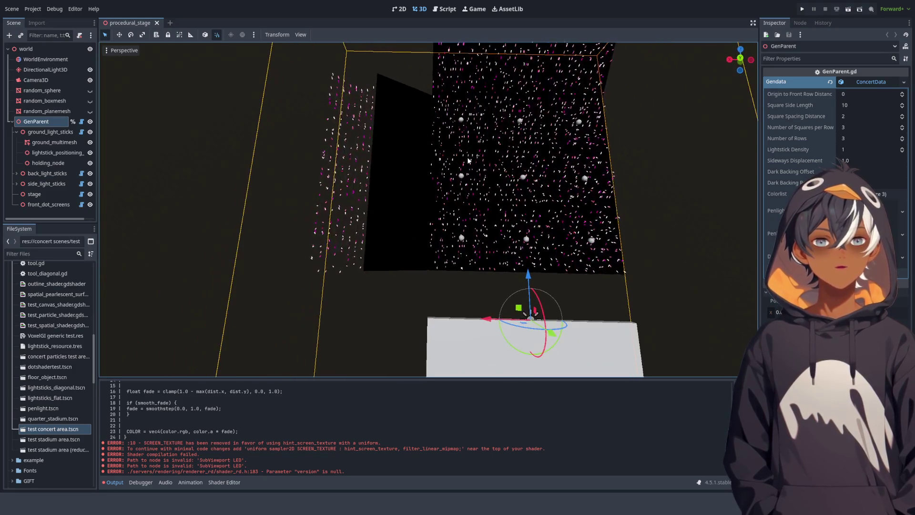
Uncomment line 204 (new_position.x -= back_panel_center_position.x) and check the 3D stage.
{"action": "left_click", "coordinate": [448, 9]}
{"action": "left_click", "coordinate": [393, 171]}
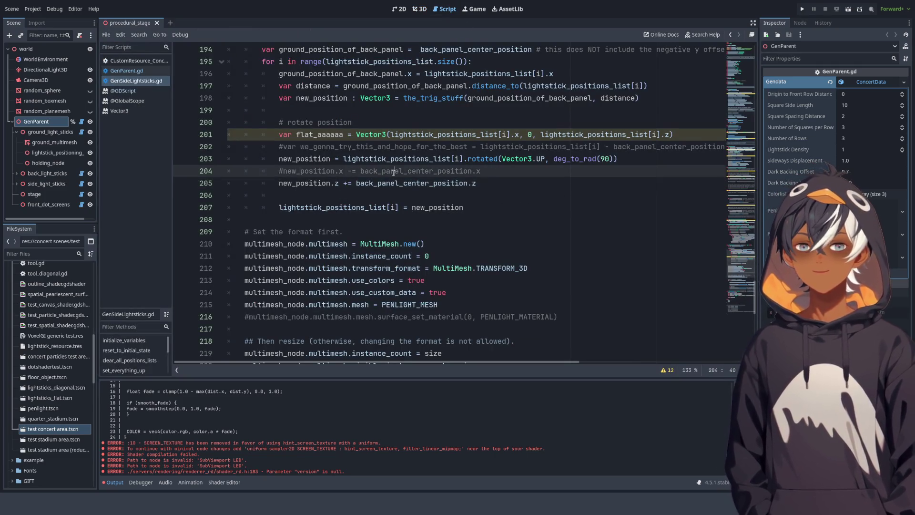
{"action": "key", "text": "Left"}
{"action": "key", "text": "Left"}
{"action": "key", "text": "Left"}
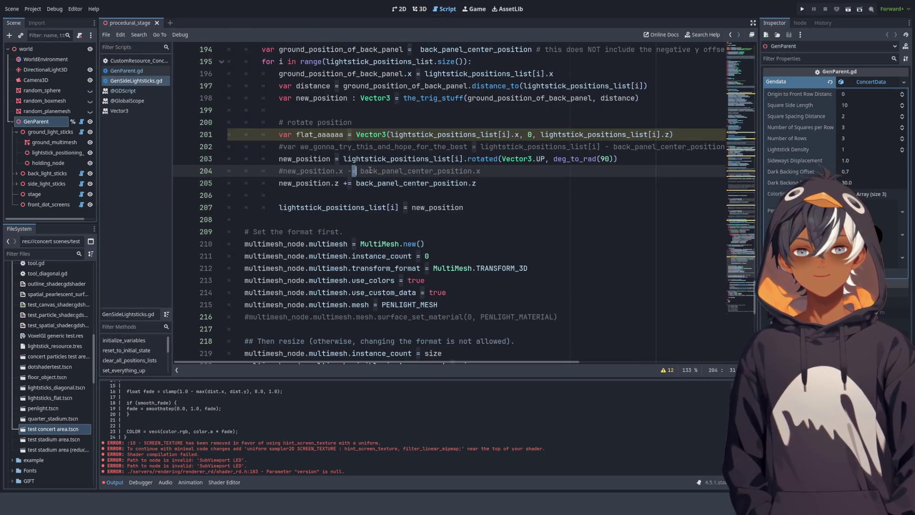
{"action": "key", "text": "ctrl+k"}
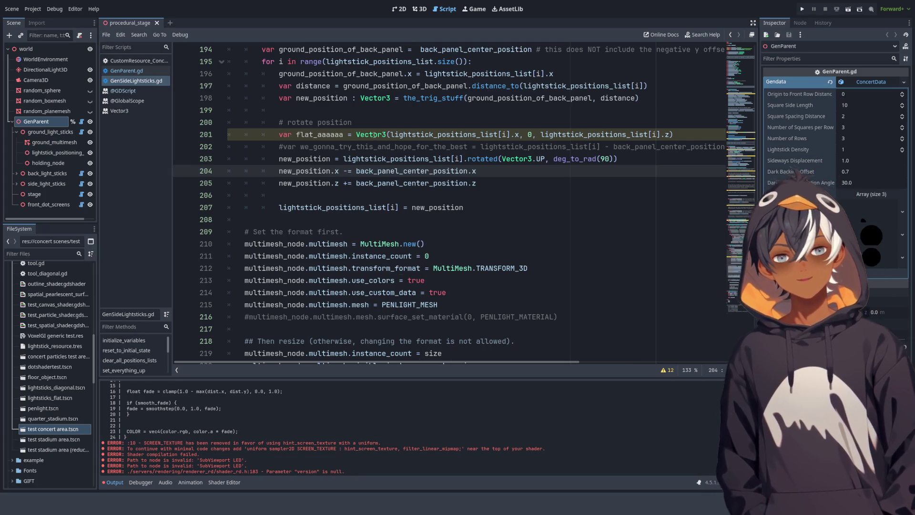
{"action": "key", "text": "ctrl+F2"}
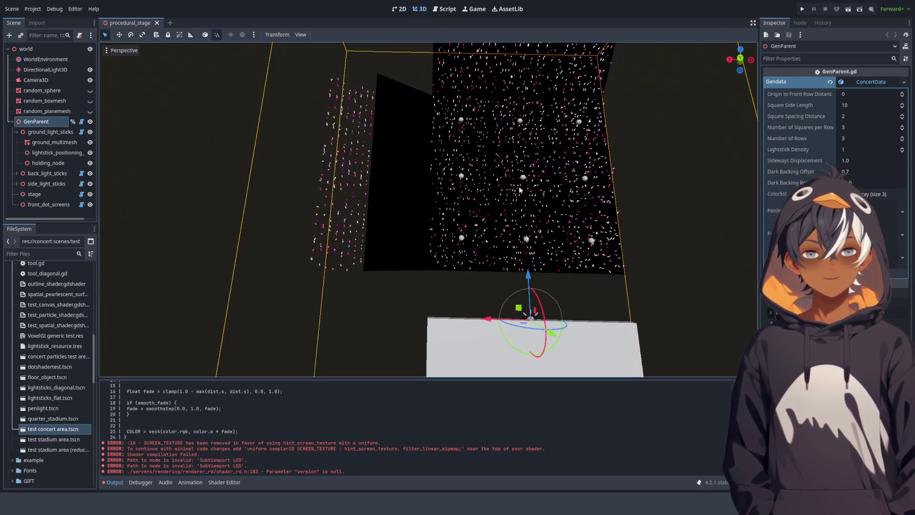
Review the line 204 offset and the earlier square-position code, selecting back_panel_center_position.
{"action": "left_click", "coordinate": [445, 8]}
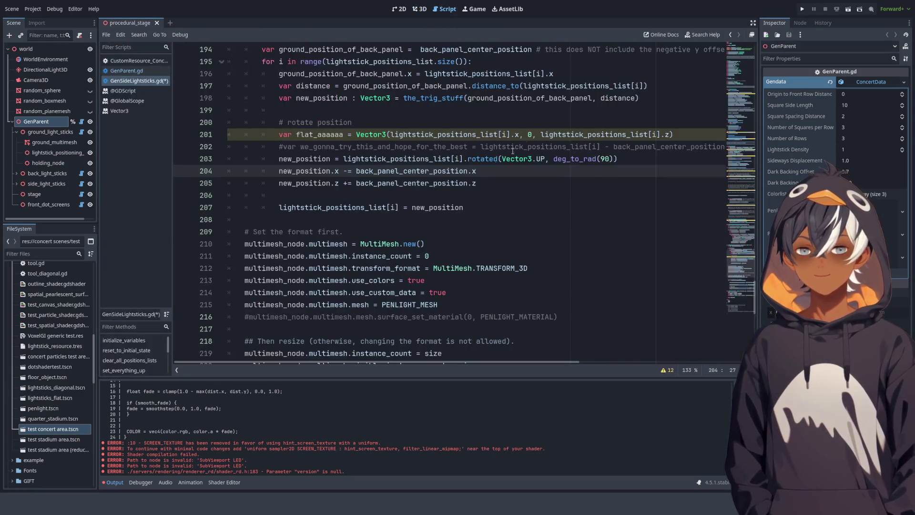
{"action": "left_click_drag", "start_coordinate": [476, 170], "coordinate": [356, 171]}
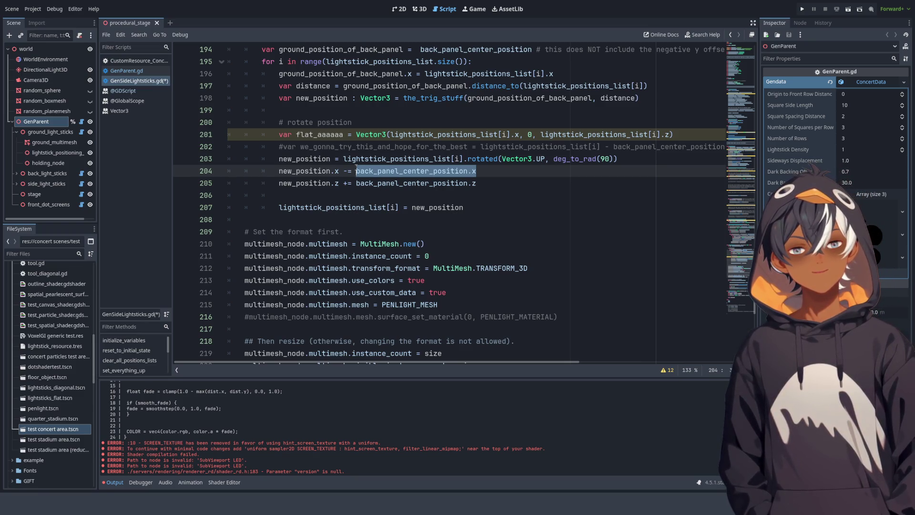
{"action": "left_click_drag", "start_coordinate": [476, 170], "coordinate": [395, 164]}
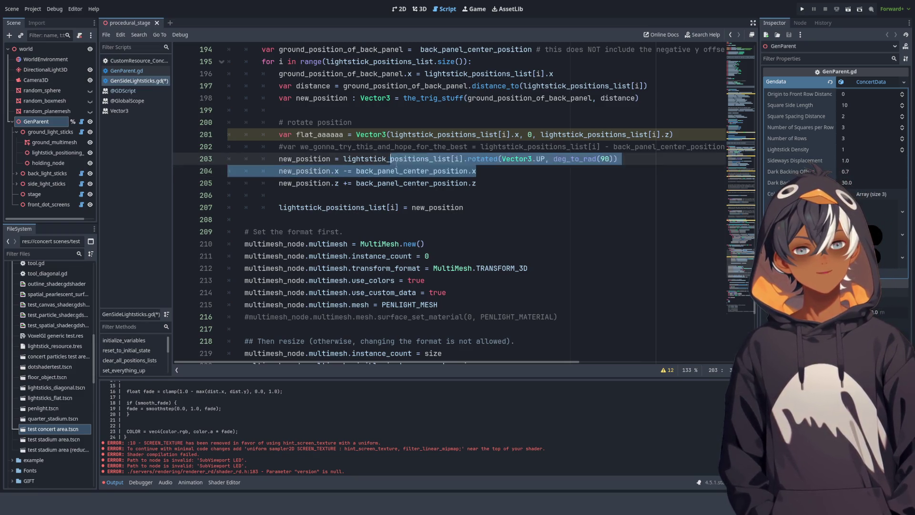
{"action": "left_click", "coordinate": [499, 158]}
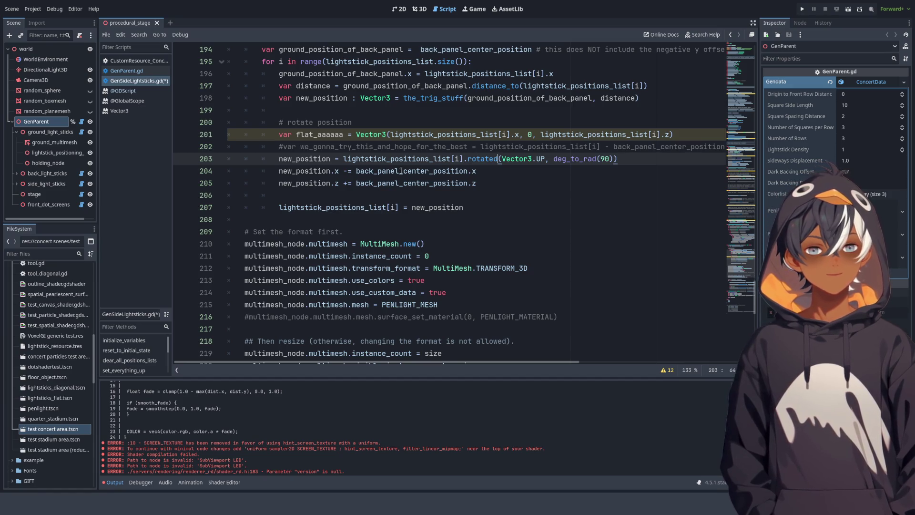
{"action": "left_click", "coordinate": [741, 191]}
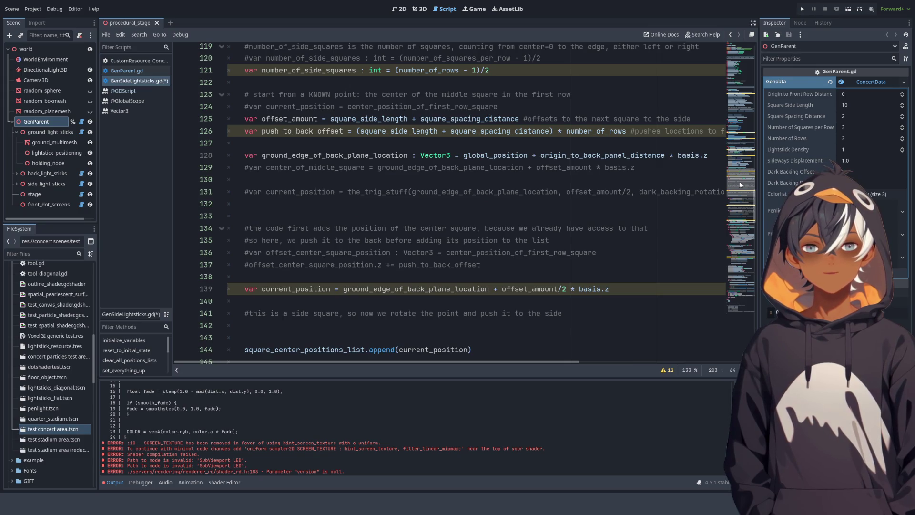
{"action": "scroll", "coordinate": [740, 184], "scroll_direction": "down", "scroll_amount": 2}
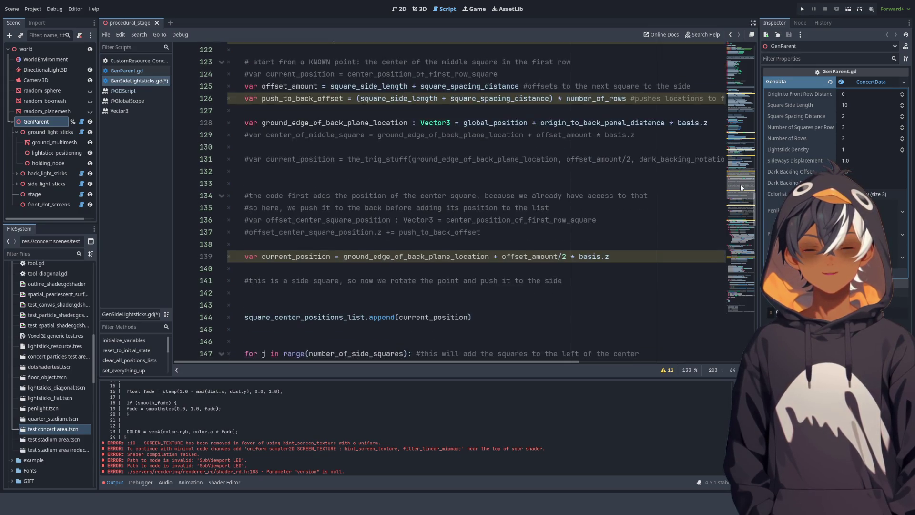
{"action": "mouse_move", "coordinate": [742, 190]}
{"action": "left_mouse_down"}
{"action": "mouse_move", "coordinate": [747, 119]}
{"action": "mouse_move", "coordinate": [743, 309]}
{"action": "mouse_move", "coordinate": [740, 269]}
{"action": "left_mouse_up"}
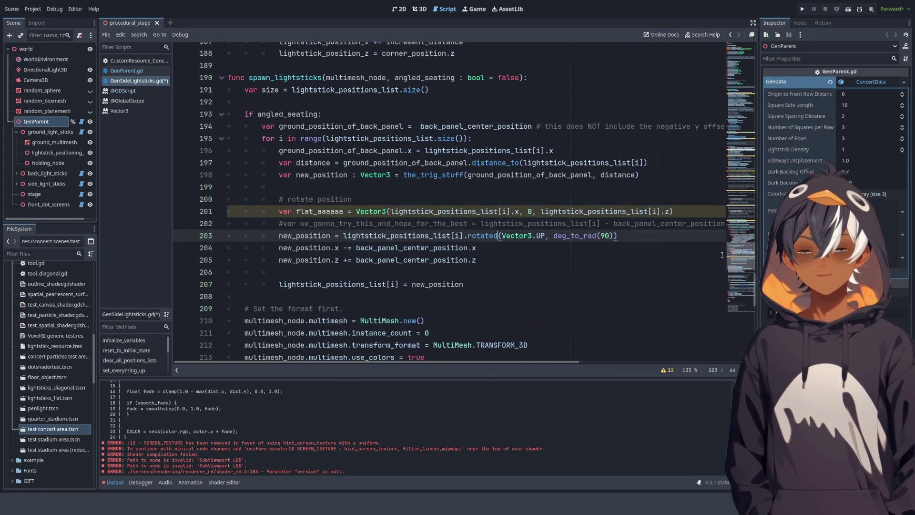
{"action": "scroll", "coordinate": [480, 233], "scroll_direction": "down", "scroll_amount": 4}
{"action": "scroll", "coordinate": [480, 233], "scroll_direction": "down", "scroll_amount": 7}
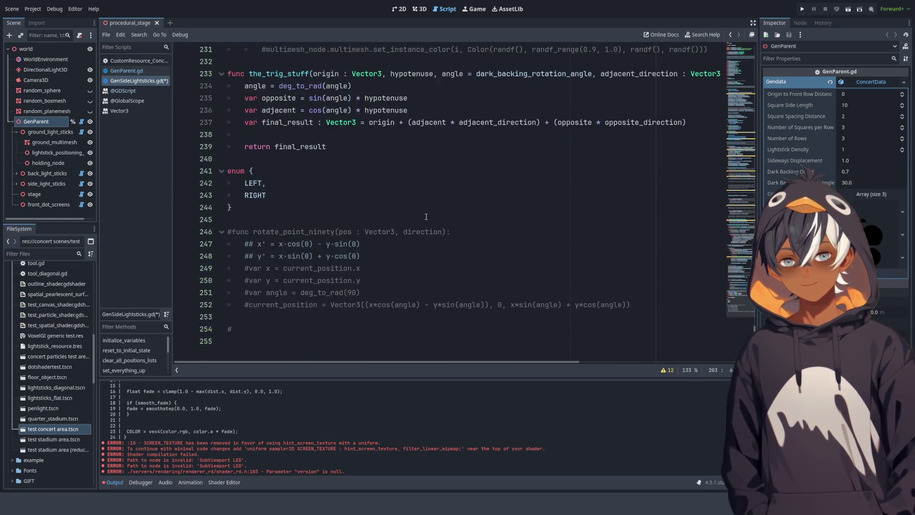
{"action": "scroll", "coordinate": [482, 193], "scroll_direction": "up", "scroll_amount": 10}
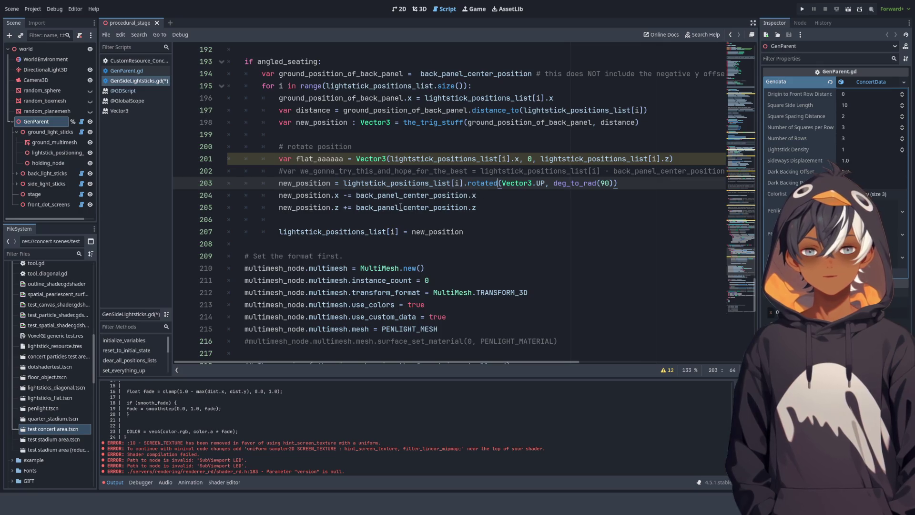
{"action": "double_click", "coordinate": [411, 195]}
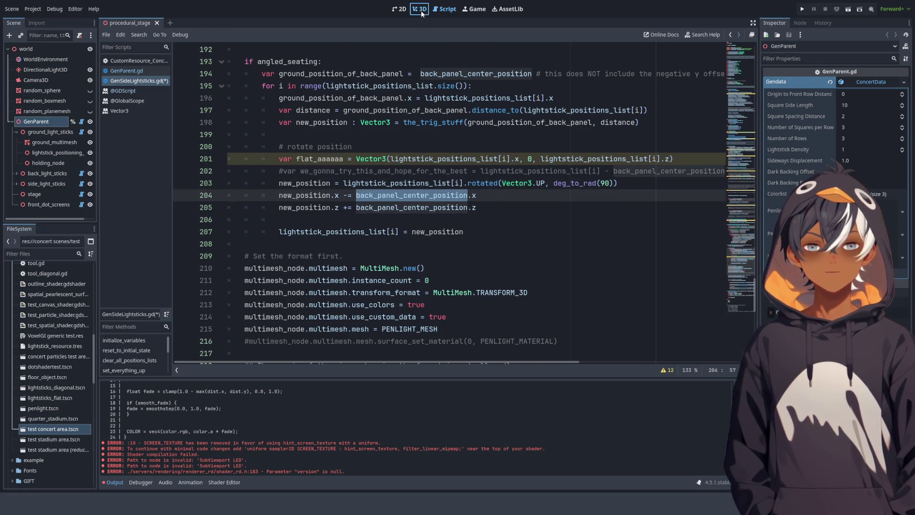
Replace back_panel_center_position.x on line 204 with a gendata reference.
{"action": "left_click", "coordinate": [421, 10]}
{"action": "key", "text": "ctrl+F3"}
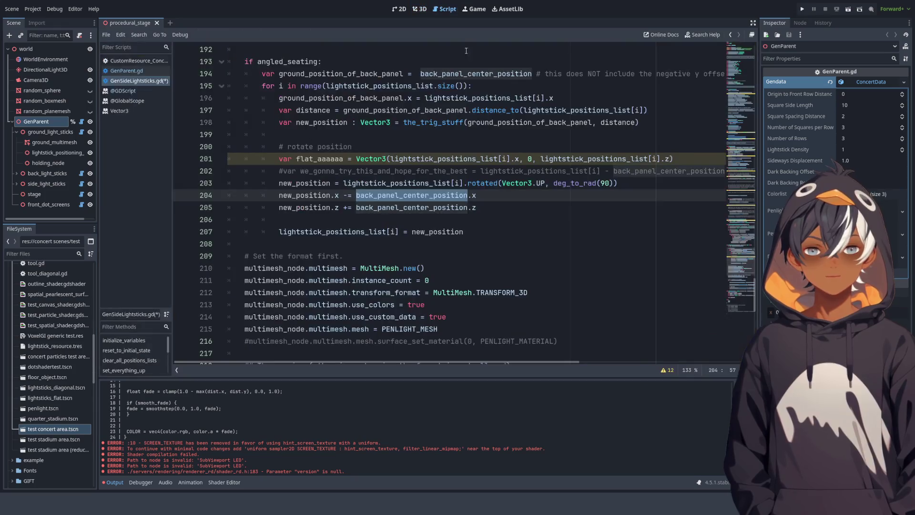
{"action": "left_click_drag", "start_coordinate": [476, 196], "coordinate": [356, 195]}
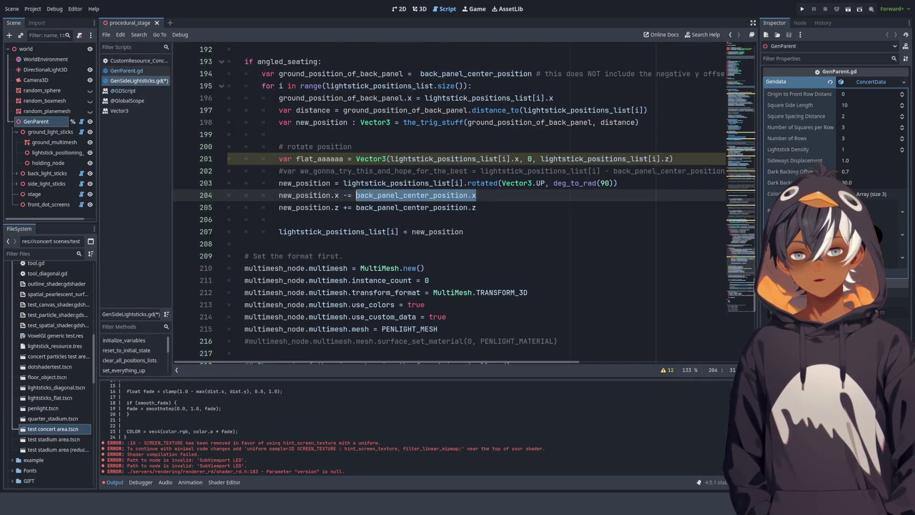
{"action": "type", "text": "g"}
{"action": "key", "text": "BackSpace"}
{"action": "type", "text": "da"}
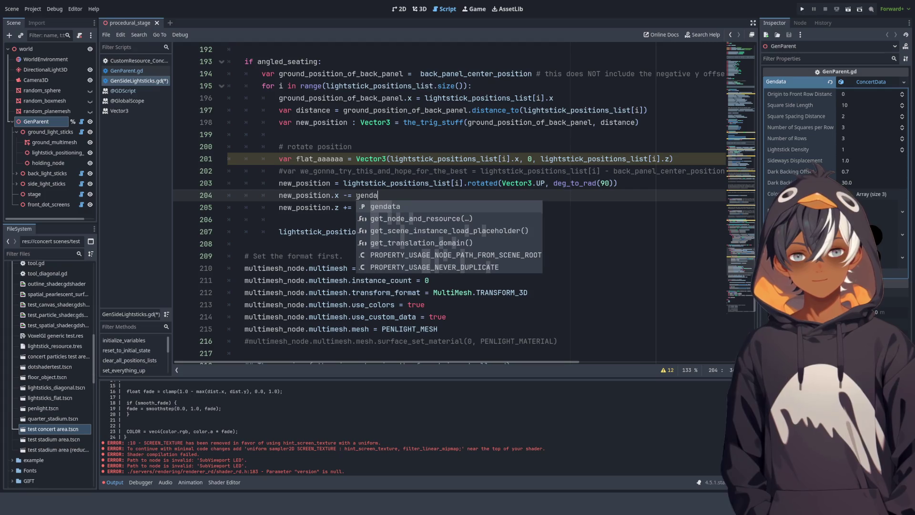
{"action": "key", "text": "Return"}
Complete the offset as gendata.ground_area_width/2, save the script and view the stage in 3D.
{"action": "type", "text": "."}
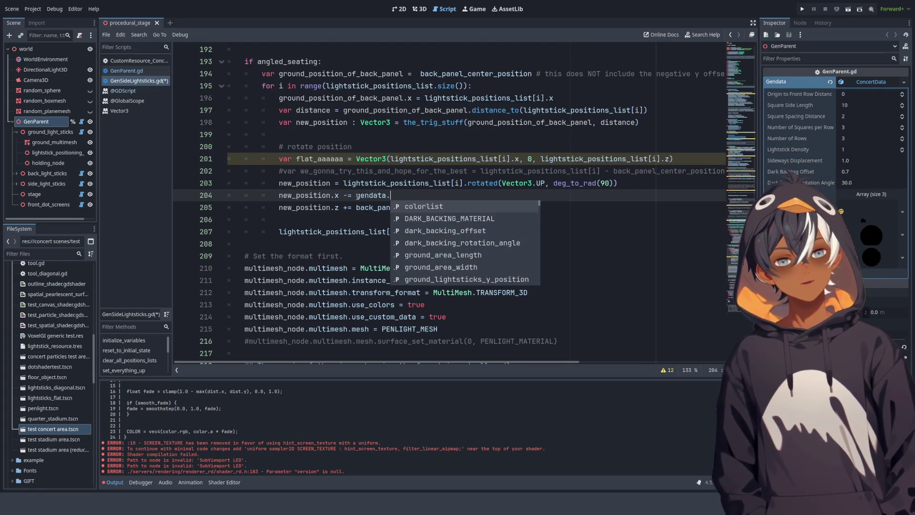
{"action": "type", "text": "grou"}
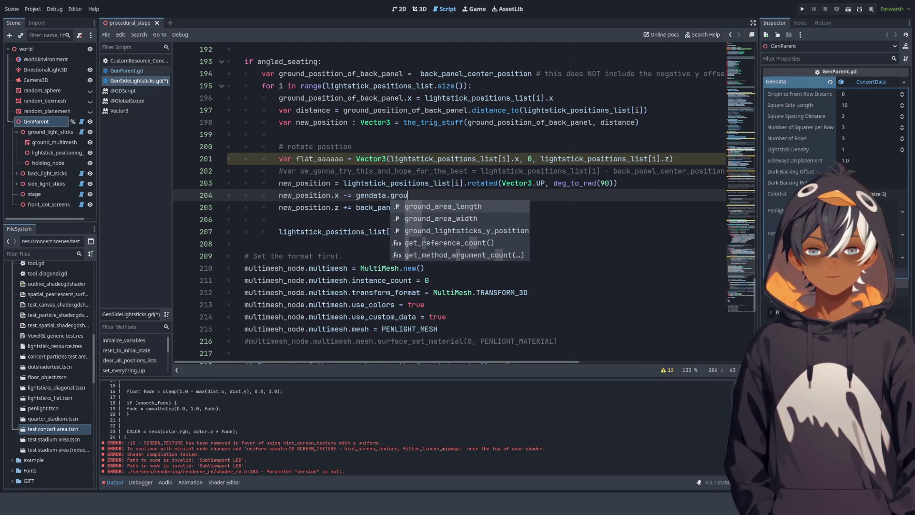
{"action": "key", "text": "Down"}
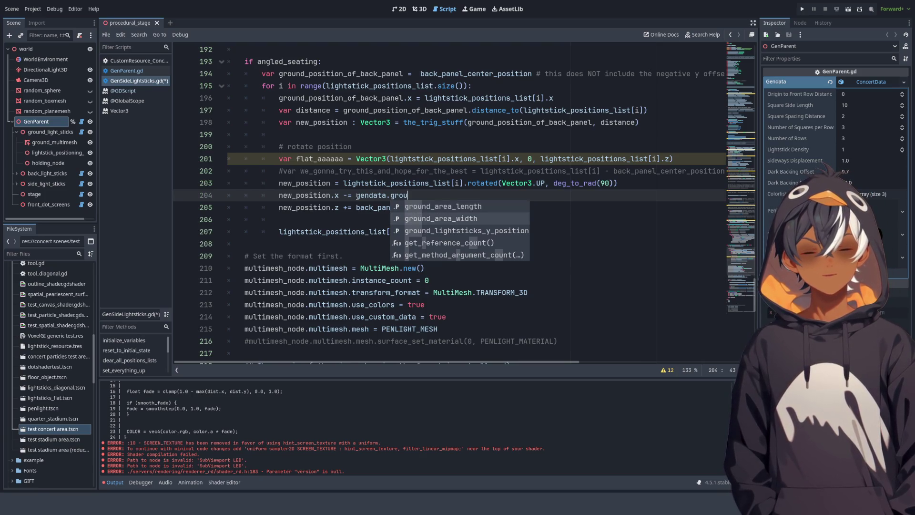
{"action": "key", "text": "Return"}
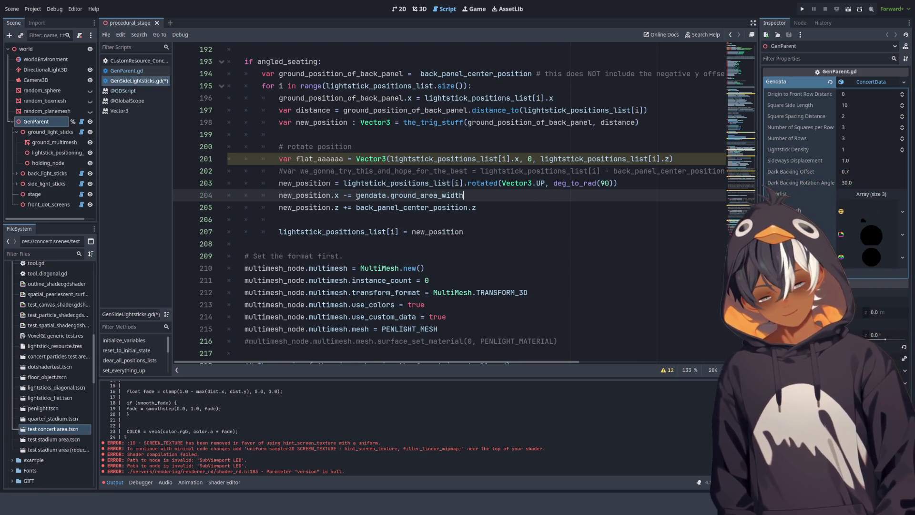
{"action": "type", "text": "/2"}
{"action": "key", "text": "ctrl+s"}
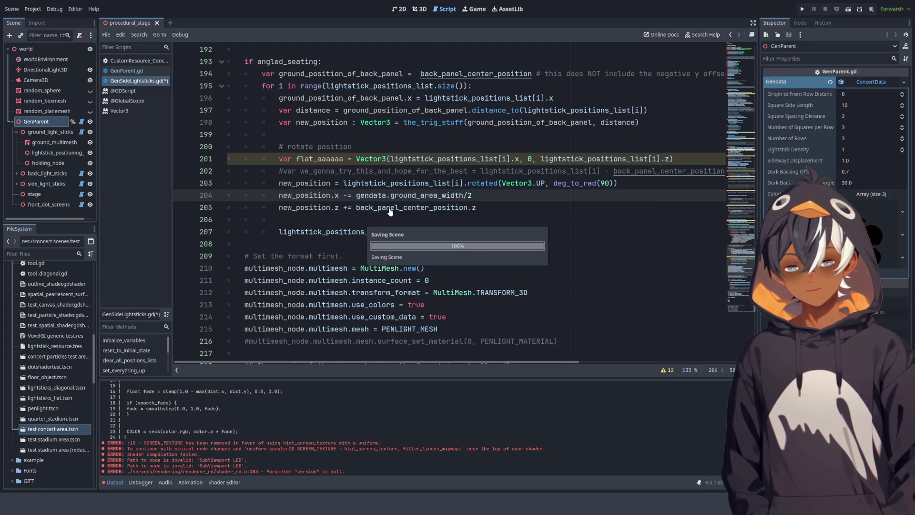
{"action": "left_click", "coordinate": [422, 9]}
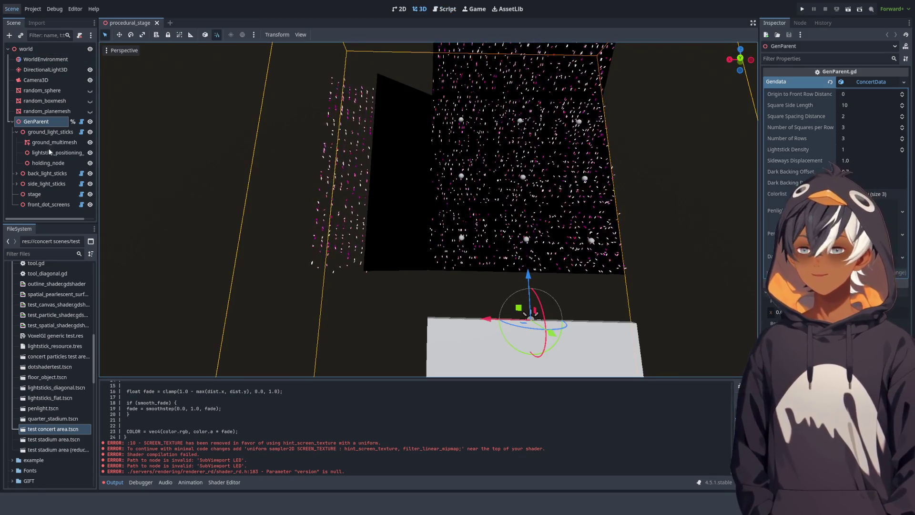
Inspect the floor from a low oblique view, then select ground_area_width/2 on line 204.
{"action": "mouse_move", "coordinate": [272, 183]}
{"action": "left_mouse_down"}
{"action": "mouse_move", "coordinate": [517, 128]}
{"action": "mouse_move", "coordinate": [470, 68]}
{"action": "mouse_move", "coordinate": [547, 94]}
{"action": "left_mouse_up"}
{"action": "left_click", "coordinate": [439, 10]}
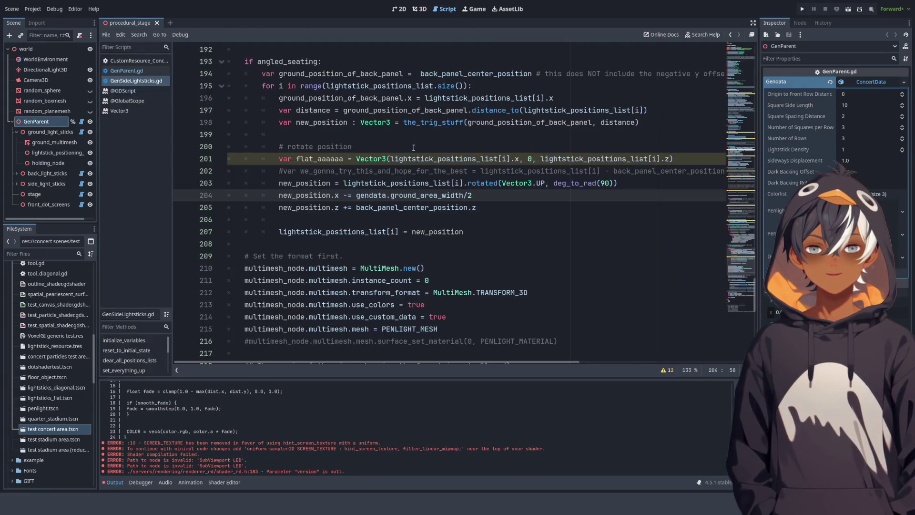
{"action": "mouse_move", "coordinate": [476, 195]}
{"action": "left_mouse_down"}
{"action": "mouse_move", "coordinate": [365, 190]}
{"action": "mouse_move", "coordinate": [395, 195]}
{"action": "left_mouse_up"}
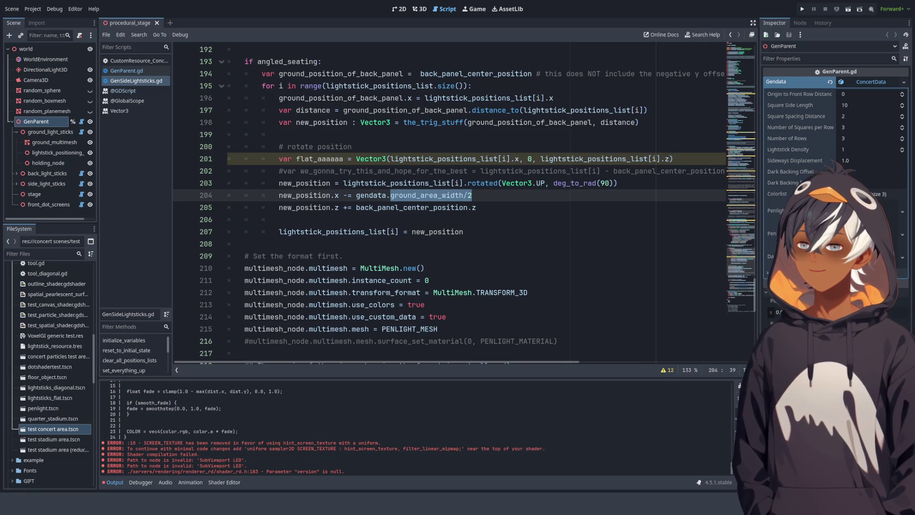
Comment out the half ground-width offset on line 204.
{"action": "left_click", "coordinate": [499, 230]}
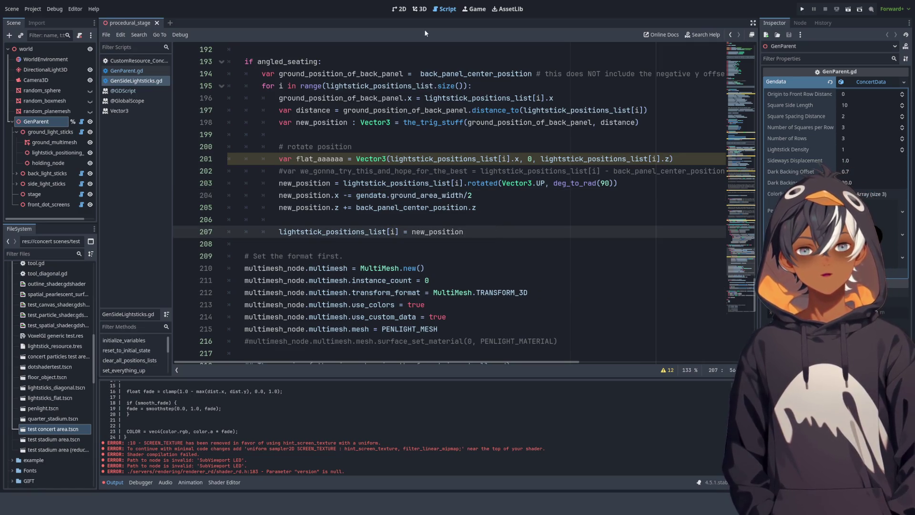
{"action": "left_click", "coordinate": [474, 198]}
{"action": "type", "text": "#"}
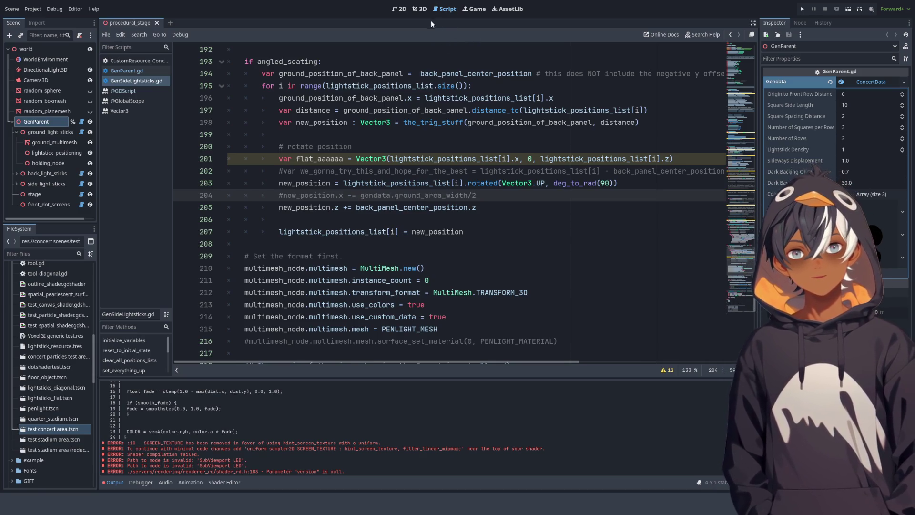
{"action": "left_click", "coordinate": [421, 12]}
Orbit around the stage to inspect the narrow strip of side lightsticks.
{"action": "left_click_drag", "start_coordinate": [429, 96], "coordinate": [407, 149]}
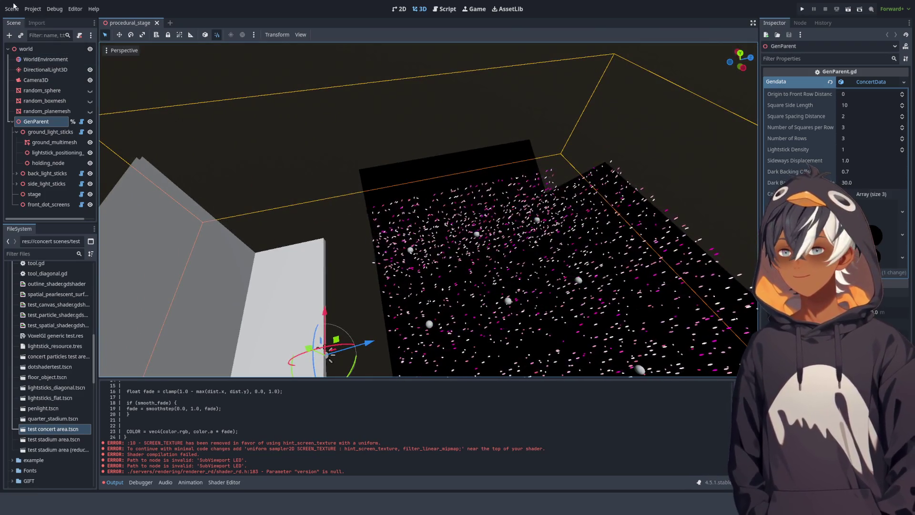
{"action": "mouse_move", "coordinate": [405, 143]}
{"action": "left_mouse_down"}
{"action": "mouse_move", "coordinate": [504, 64]}
{"action": "mouse_move", "coordinate": [486, 57]}
{"action": "left_mouse_up"}
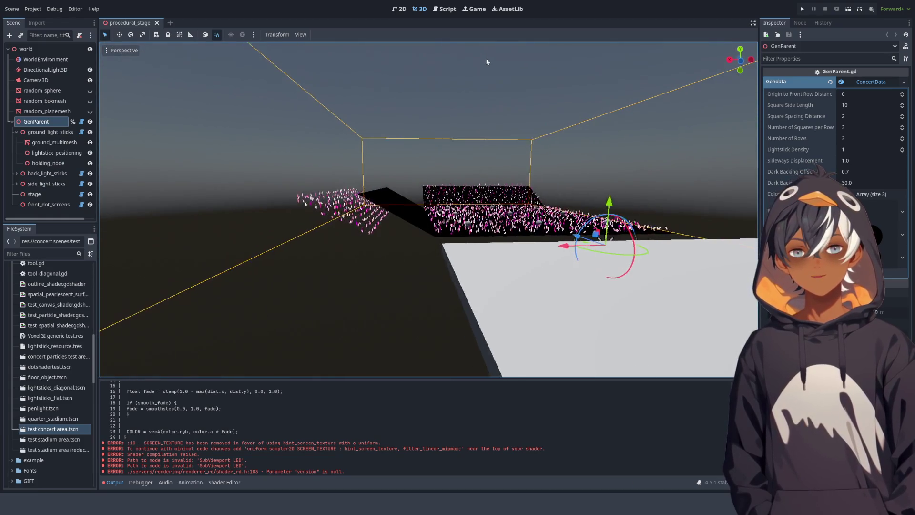
{"action": "left_click_drag", "start_coordinate": [490, 53], "coordinate": [482, 159]}
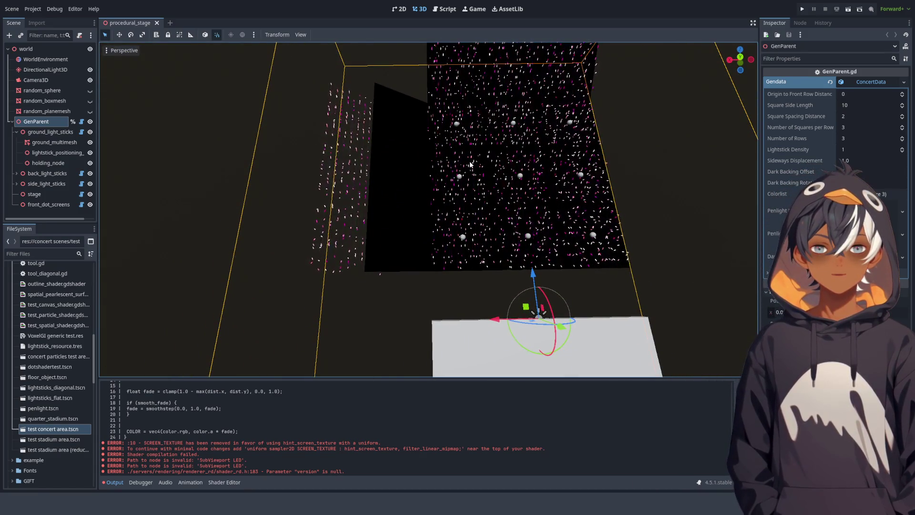
{"action": "mouse_move", "coordinate": [477, 161]}
{"action": "left_mouse_down"}
{"action": "mouse_move", "coordinate": [462, 93]}
{"action": "mouse_move", "coordinate": [439, 143]}
{"action": "mouse_move", "coordinate": [444, 182]}
{"action": "mouse_move", "coordinate": [447, 175]}
{"action": "left_mouse_up"}
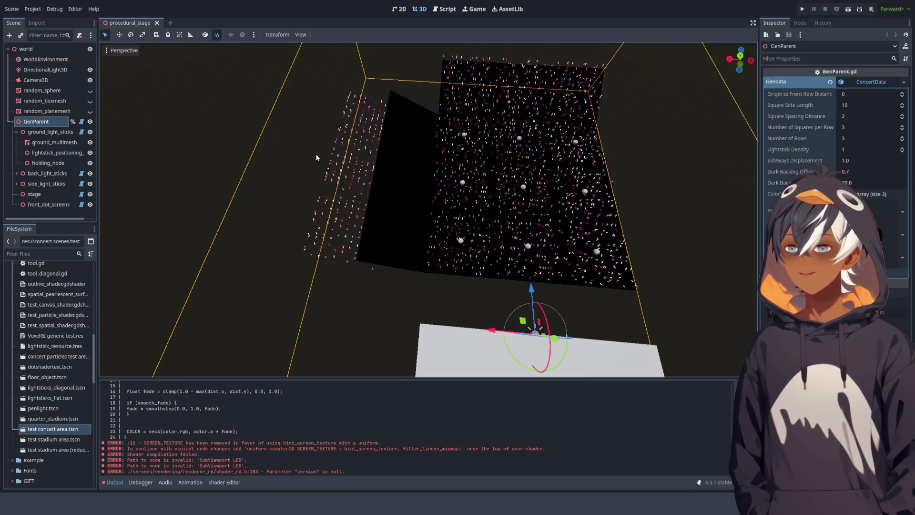
{"action": "mouse_move", "coordinate": [415, 154]}
{"action": "left_mouse_down"}
{"action": "mouse_move", "coordinate": [439, 150]}
{"action": "mouse_move", "coordinate": [378, 108]}
{"action": "mouse_move", "coordinate": [312, 124]}
{"action": "mouse_move", "coordinate": [143, 86]}
{"action": "mouse_move", "coordinate": [118, 133]}
{"action": "mouse_move", "coordinate": [470, 152]}
{"action": "mouse_move", "coordinate": [473, 116]}
{"action": "left_mouse_up"}
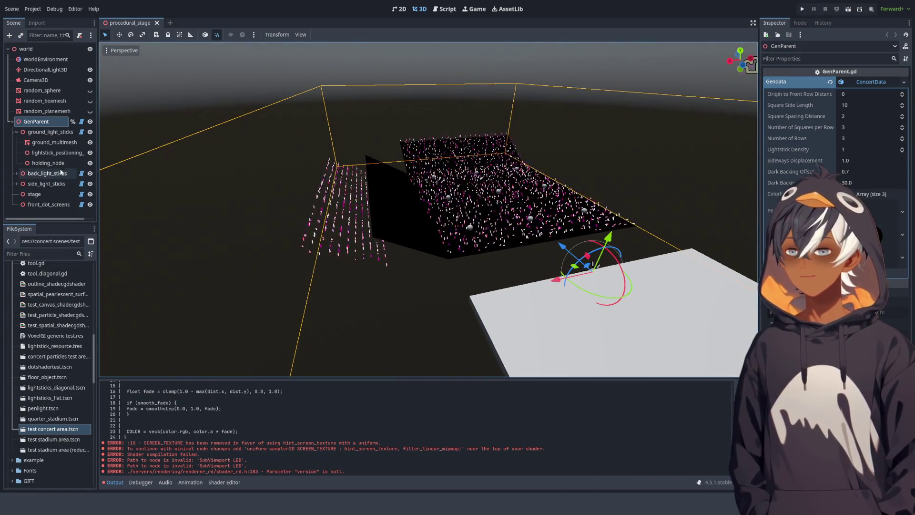
{"action": "mouse_move", "coordinate": [143, 190]}
{"action": "left_mouse_down"}
{"action": "mouse_move", "coordinate": [323, 196]}
{"action": "mouse_move", "coordinate": [490, 169]}
{"action": "mouse_move", "coordinate": [314, 201]}
{"action": "left_mouse_up"}
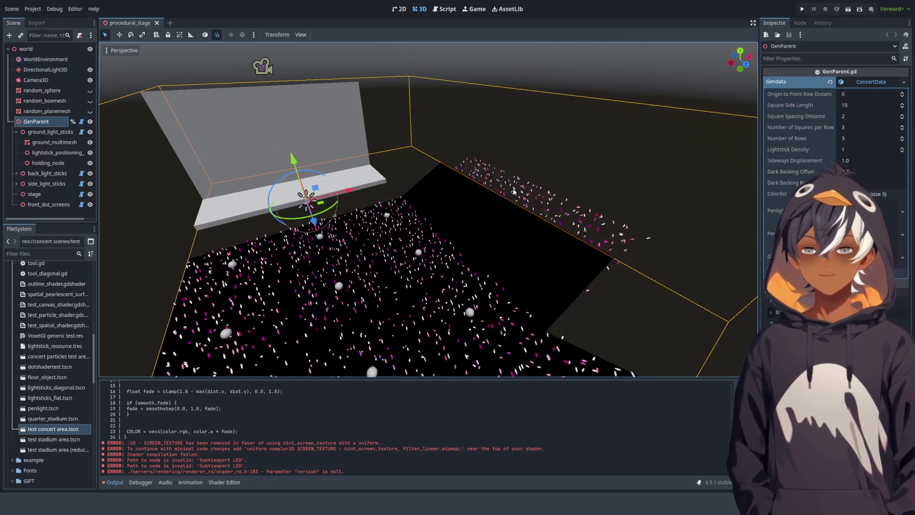
Review the place_back_panel function and its width line, then select the ground_multimesh node.
{"action": "mouse_move", "coordinate": [449, 220]}
{"action": "left_mouse_down"}
{"action": "mouse_move", "coordinate": [423, 202]}
{"action": "mouse_move", "coordinate": [437, 219]}
{"action": "mouse_move", "coordinate": [439, 187]}
{"action": "mouse_move", "coordinate": [597, 189]}
{"action": "mouse_move", "coordinate": [462, 34]}
{"action": "left_mouse_up"}
{"action": "key", "text": "ctrl+F3"}
{"action": "scroll", "coordinate": [466, 156], "scroll_direction": "up", "scroll_amount": 15}
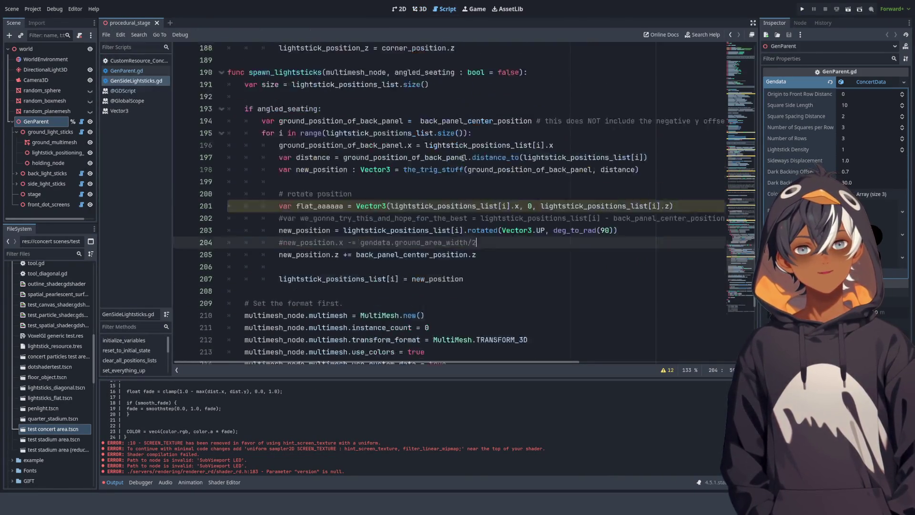
{"action": "scroll", "coordinate": [466, 156], "scroll_direction": "up", "scroll_amount": 12}
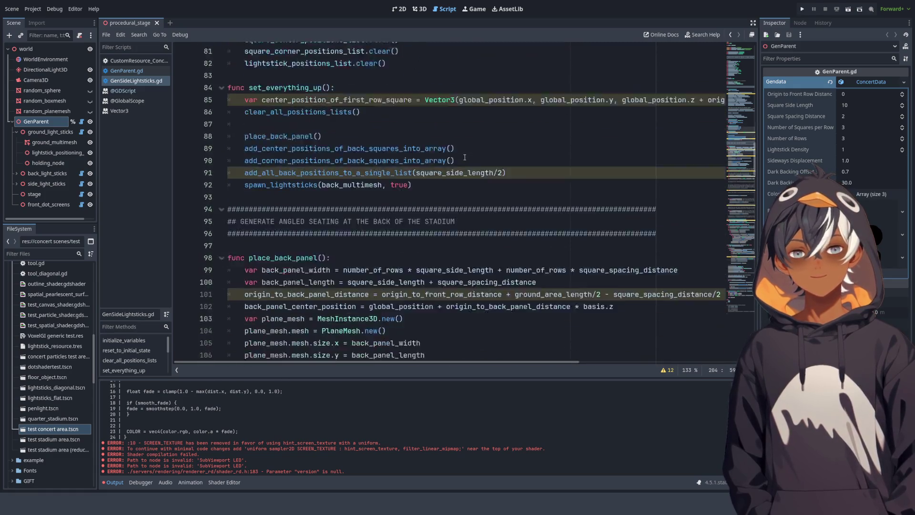
{"action": "scroll", "coordinate": [462, 159], "scroll_direction": "down", "scroll_amount": 6}
{"action": "scroll", "coordinate": [460, 162], "scroll_direction": "up", "scroll_amount": 2}
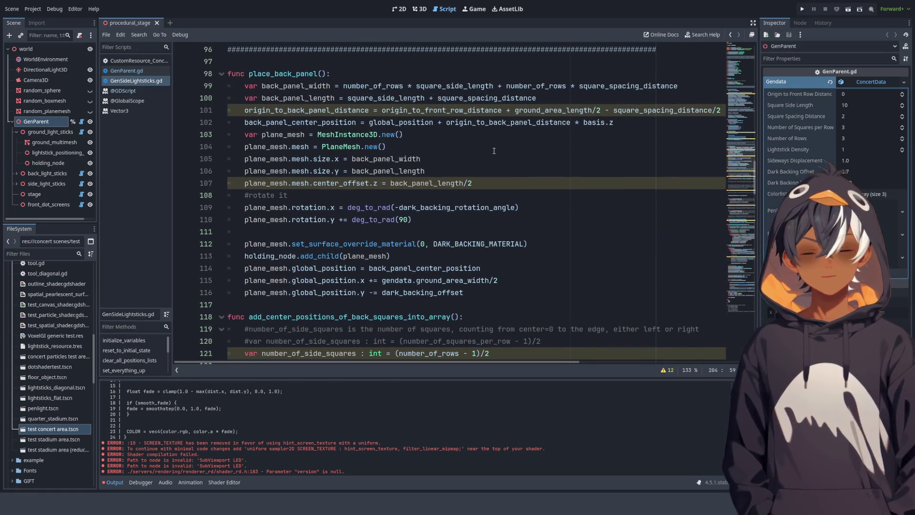
{"action": "mouse_move", "coordinate": [249, 74]}
{"action": "left_mouse_down"}
{"action": "mouse_move", "coordinate": [405, 171]}
{"action": "mouse_move", "coordinate": [476, 257]}
{"action": "mouse_move", "coordinate": [532, 294]}
{"action": "left_mouse_up"}
{"action": "left_click", "coordinate": [336, 86]}
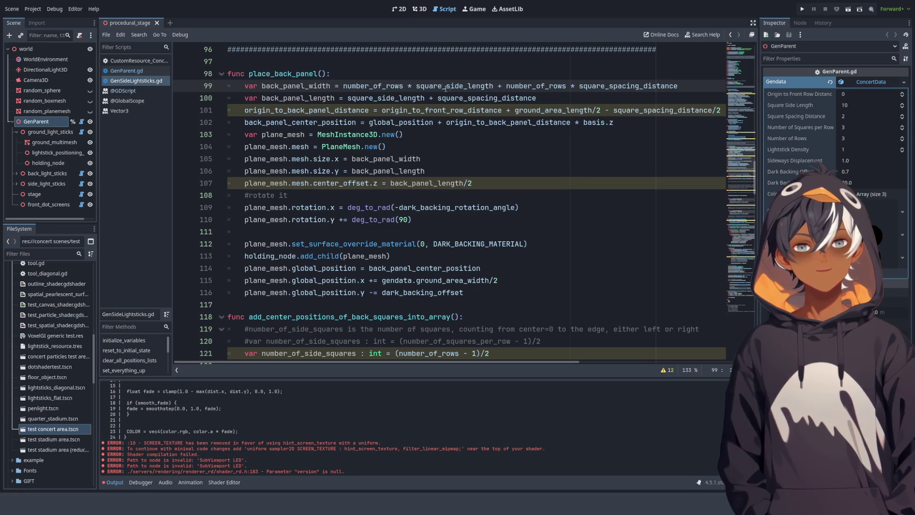
{"action": "left_click", "coordinate": [53, 142]}
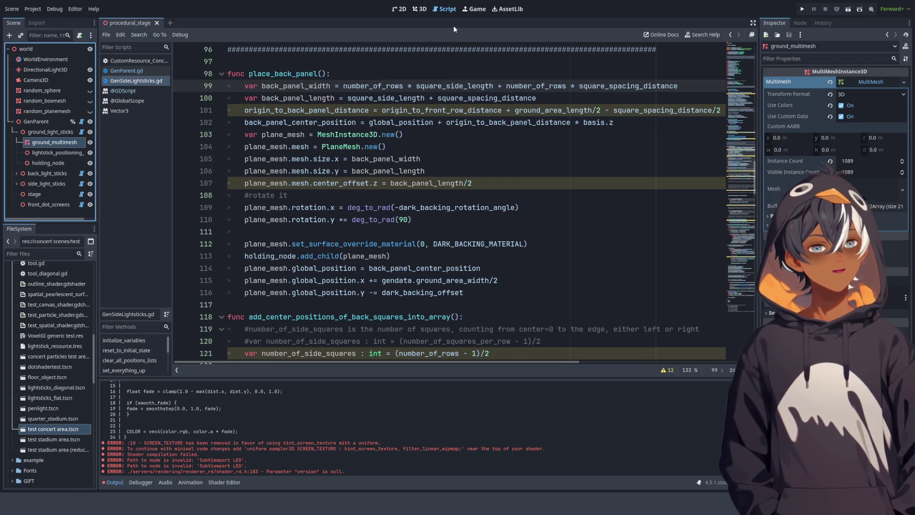
Select GenParent and expand its Penlight Mesh properties in a wider Inspector.
{"action": "left_click", "coordinate": [421, 9]}
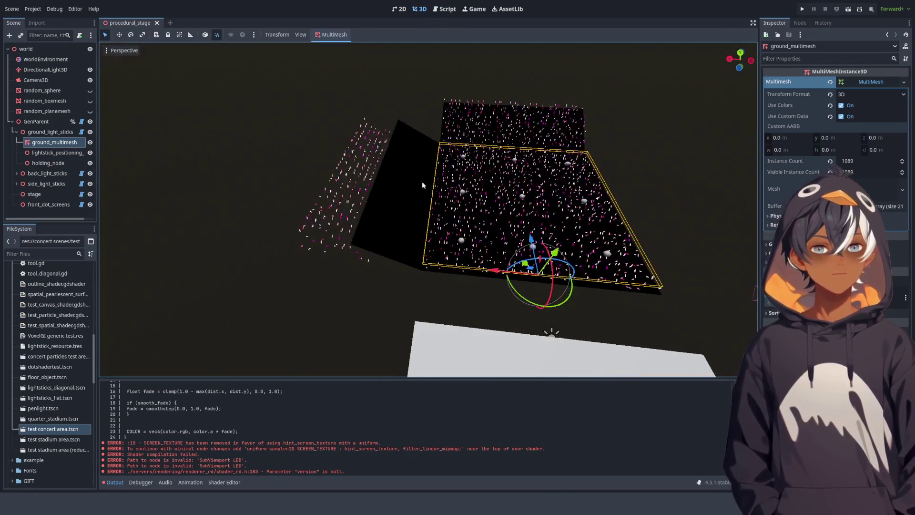
{"action": "left_click", "coordinate": [39, 122]}
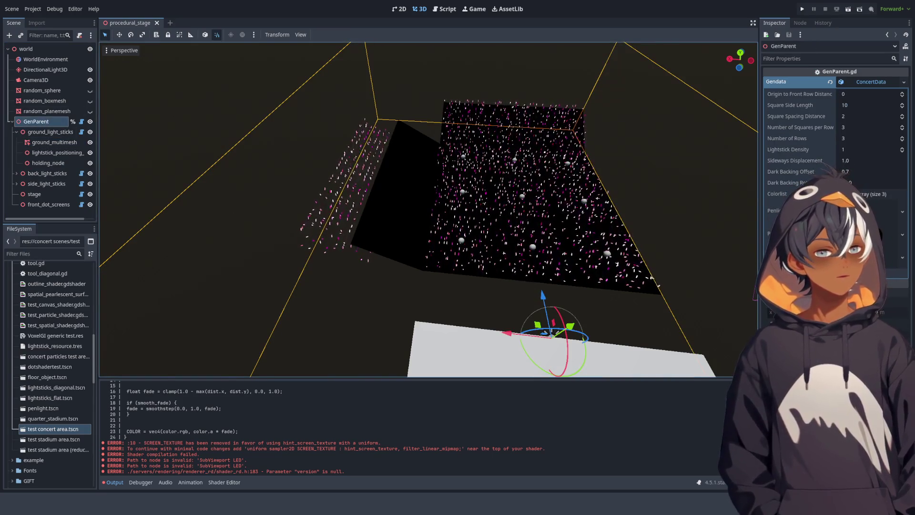
{"action": "left_click", "coordinate": [868, 212]}
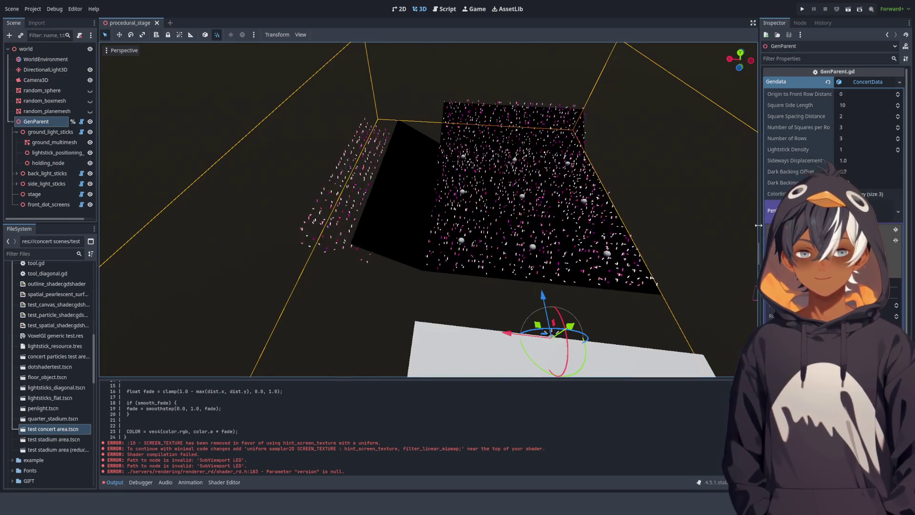
{"action": "left_click_drag", "start_coordinate": [758, 225], "coordinate": [675, 226]}
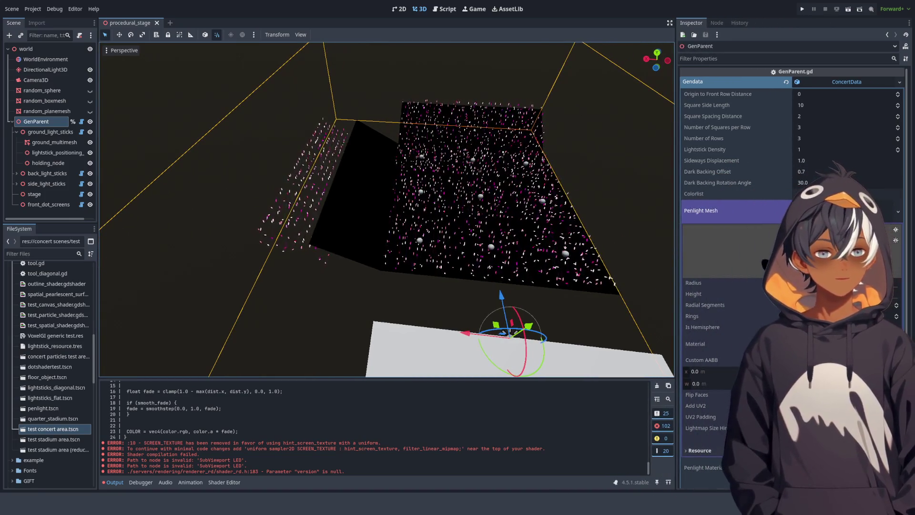
{"action": "scroll", "coordinate": [479, 249], "scroll_direction": "up", "scroll_amount": 5}
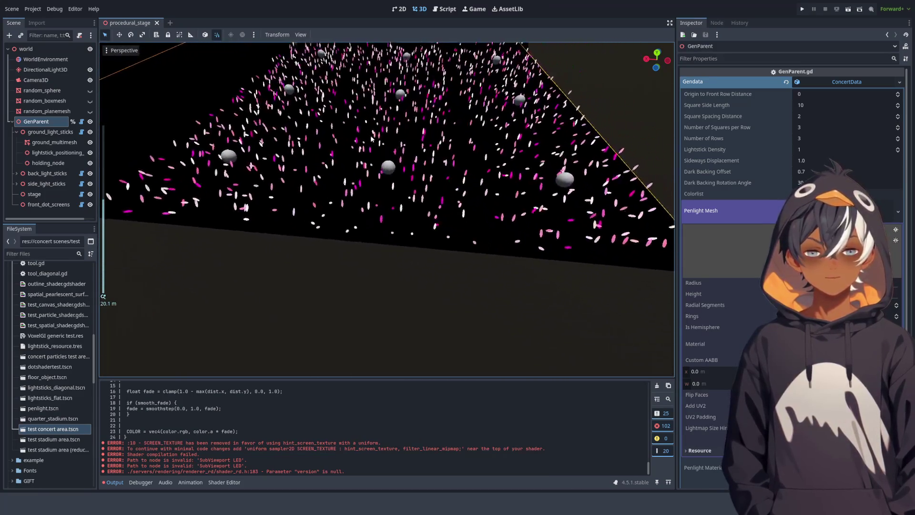
{"action": "scroll", "coordinate": [373, 138], "scroll_direction": "up", "scroll_amount": 5}
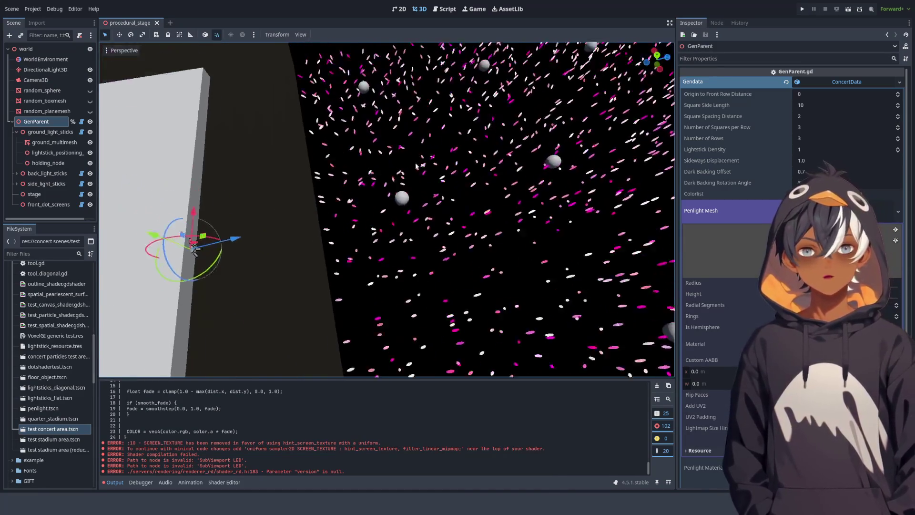
{"action": "scroll", "coordinate": [410, 155], "scroll_direction": "down", "scroll_amount": 5}
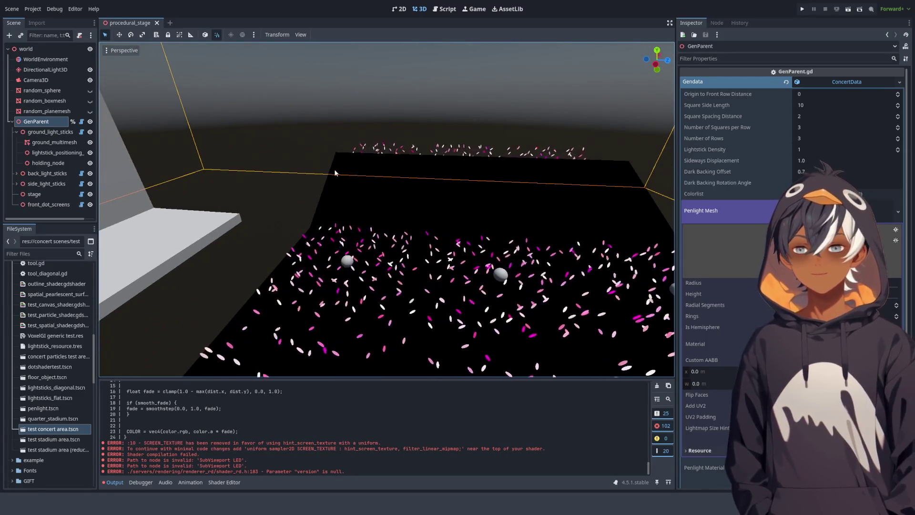
Orbit and zoom for a close look at the black backing and lightstick rows.
{"action": "mouse_move", "coordinate": [376, 220]}
{"action": "left_mouse_down"}
{"action": "mouse_move", "coordinate": [308, 196]}
{"action": "mouse_move", "coordinate": [337, 210]}
{"action": "left_mouse_up"}
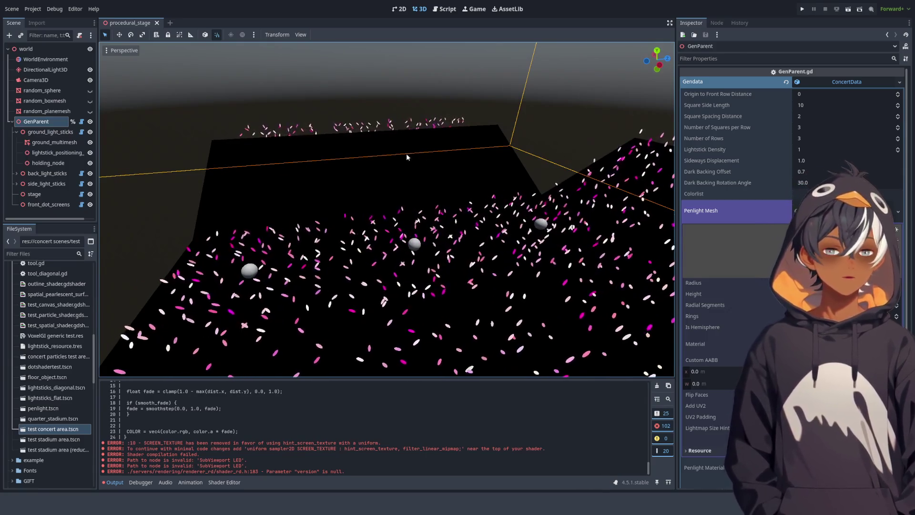
{"action": "mouse_move", "coordinate": [299, 202]}
{"action": "left_mouse_down"}
{"action": "mouse_move", "coordinate": [391, 228]}
{"action": "mouse_move", "coordinate": [286, 224]}
{"action": "mouse_move", "coordinate": [318, 157]}
{"action": "left_mouse_up"}
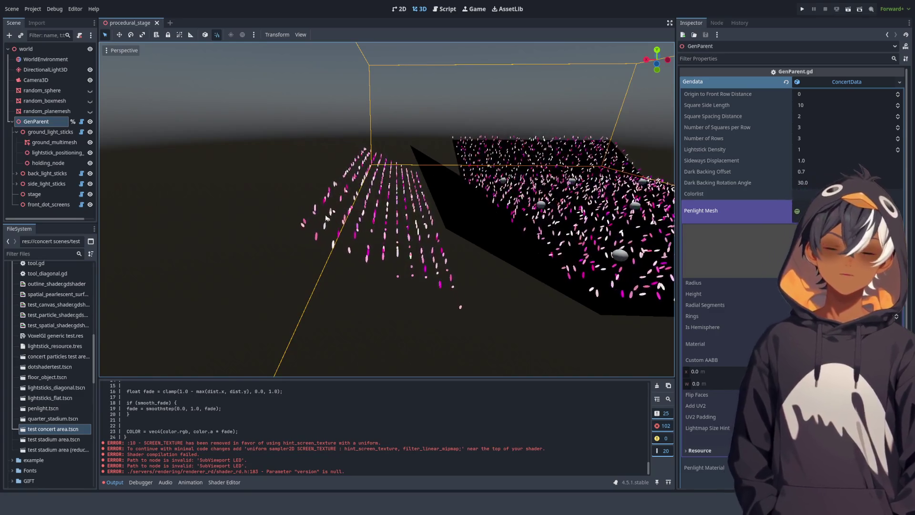
{"action": "mouse_move", "coordinate": [334, 218]}
{"action": "left_mouse_down"}
{"action": "mouse_move", "coordinate": [415, 196]}
{"action": "mouse_move", "coordinate": [450, 254]}
{"action": "mouse_move", "coordinate": [400, 126]}
{"action": "mouse_move", "coordinate": [305, 126]}
{"action": "left_mouse_up"}
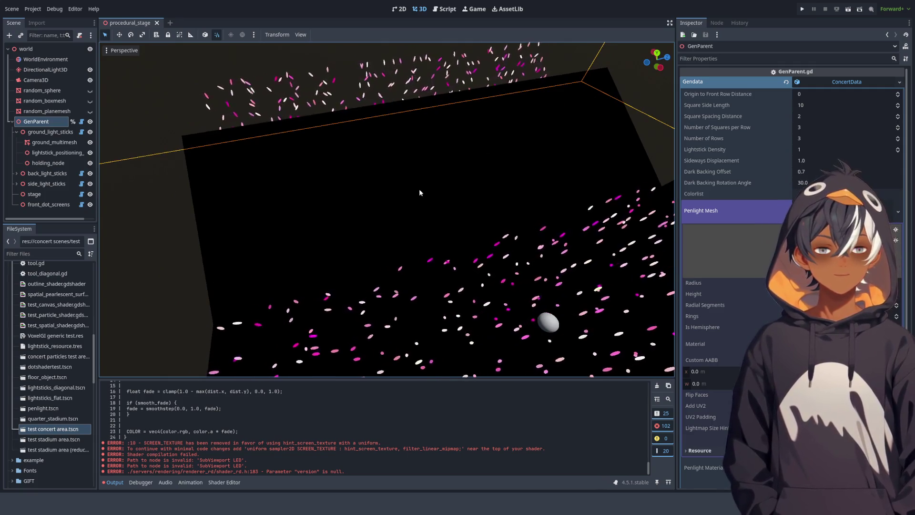
{"action": "scroll", "coordinate": [405, 200], "scroll_direction": "down", "scroll_amount": 5}
{"action": "scroll", "coordinate": [407, 200], "scroll_direction": "up", "scroll_amount": 5}
{"action": "mouse_move", "coordinate": [384, 206]}
{"action": "left_mouse_down"}
{"action": "mouse_move", "coordinate": [451, 207]}
{"action": "mouse_move", "coordinate": [458, 143]}
{"action": "mouse_move", "coordinate": [429, 158]}
{"action": "left_mouse_up"}
{"action": "left_click_drag", "start_coordinate": [362, 157], "coordinate": [353, 175]}
{"action": "scroll", "coordinate": [353, 176], "scroll_direction": "down", "scroll_amount": 3}
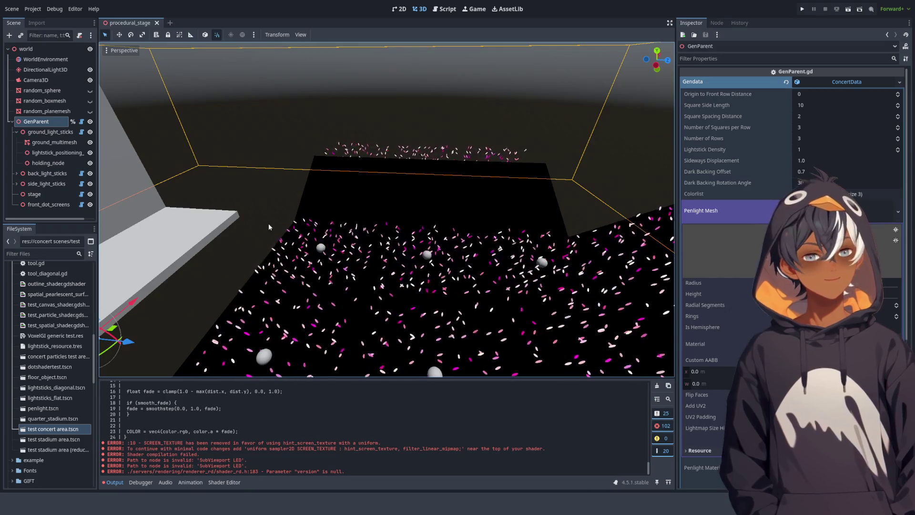
{"action": "mouse_move", "coordinate": [282, 219]}
{"action": "left_mouse_down"}
{"action": "mouse_move", "coordinate": [271, 242]}
{"action": "mouse_move", "coordinate": [329, 232]}
{"action": "mouse_move", "coordinate": [335, 255]}
{"action": "mouse_move", "coordinate": [459, 196]}
{"action": "mouse_move", "coordinate": [450, 193]}
{"action": "left_mouse_up"}
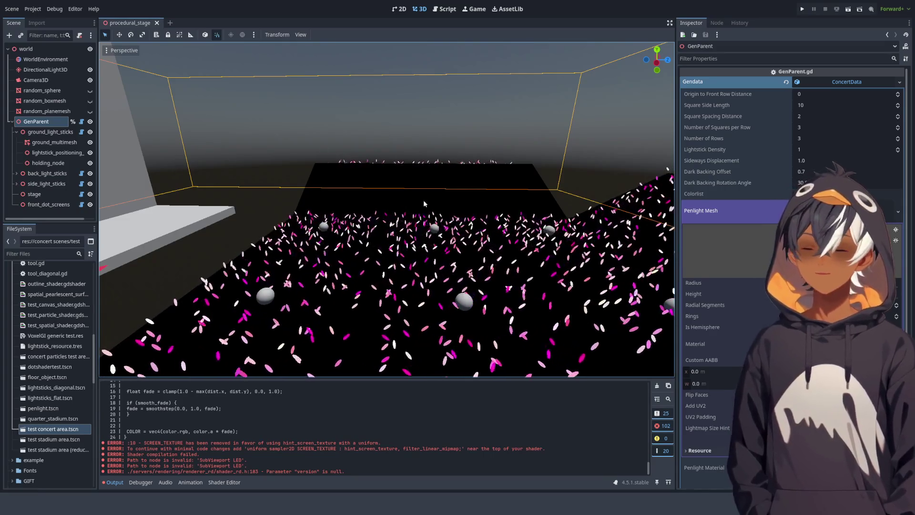
{"action": "mouse_move", "coordinate": [305, 161]}
{"action": "left_mouse_down"}
{"action": "mouse_move", "coordinate": [327, 170]}
{"action": "mouse_move", "coordinate": [312, 181]}
{"action": "left_mouse_up"}
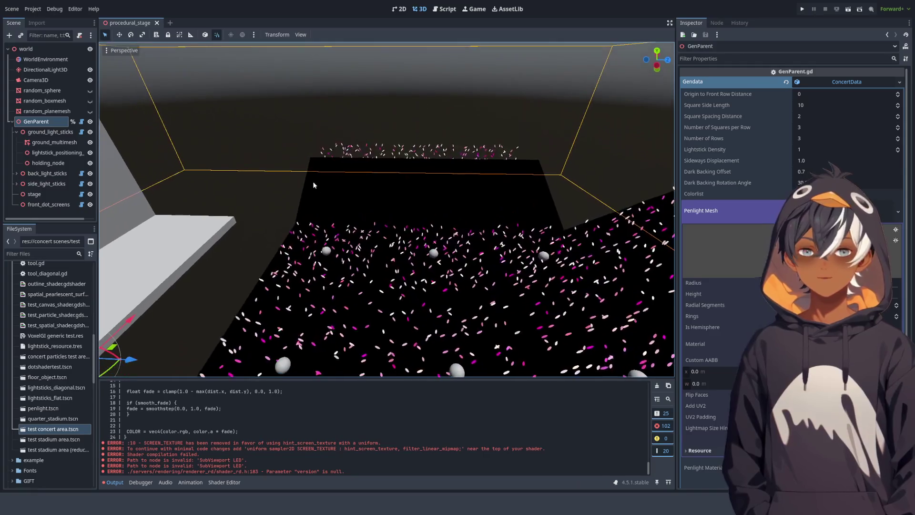
{"action": "left_click", "coordinate": [444, 9]}
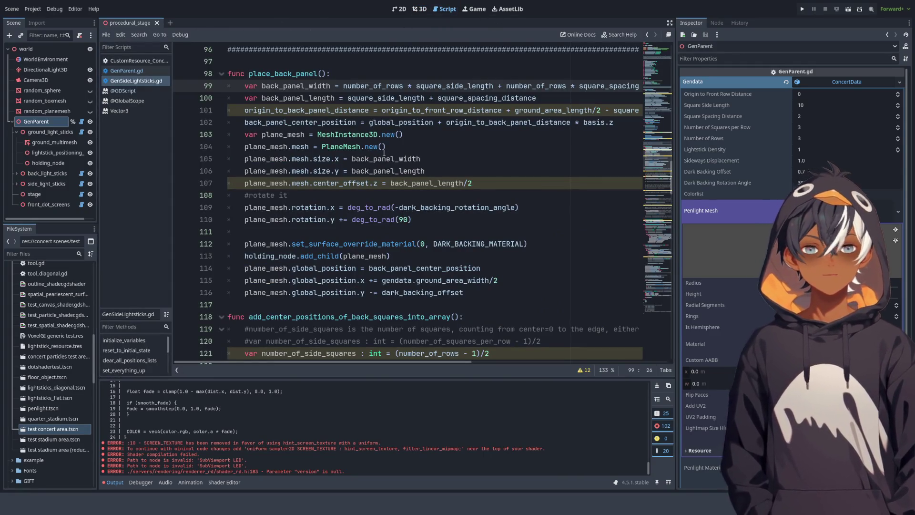
Comment out lines 203 and 205, the 90-degree rotation and panel-centre z offset.
{"action": "scroll", "coordinate": [653, 245], "scroll_direction": "down", "scroll_amount": 20}
{"action": "scroll", "coordinate": [653, 246], "scroll_direction": "down", "scroll_amount": 10}
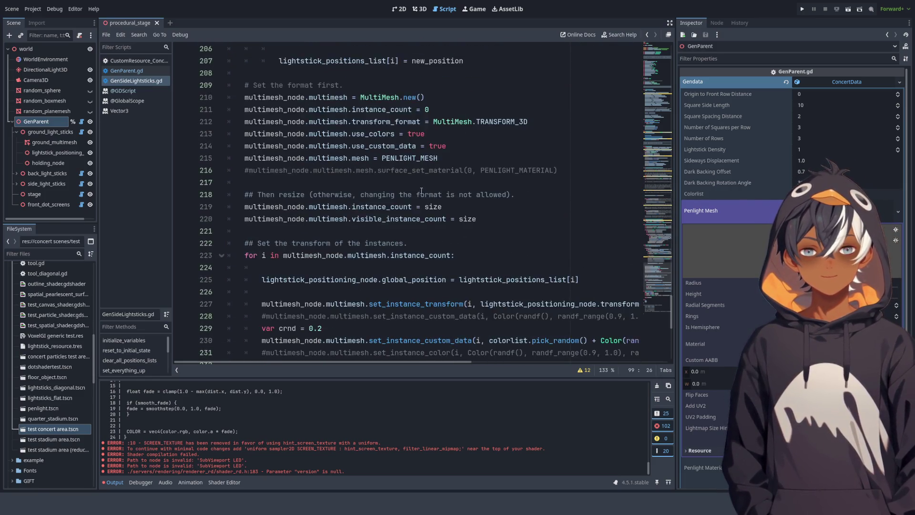
{"action": "scroll", "coordinate": [381, 185], "scroll_direction": "up", "scroll_amount": 6}
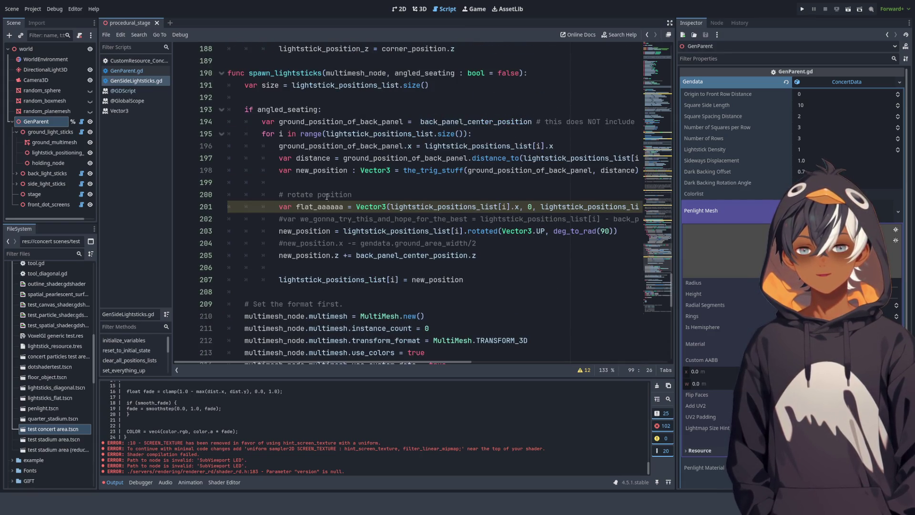
{"action": "left_click", "coordinate": [421, 230]}
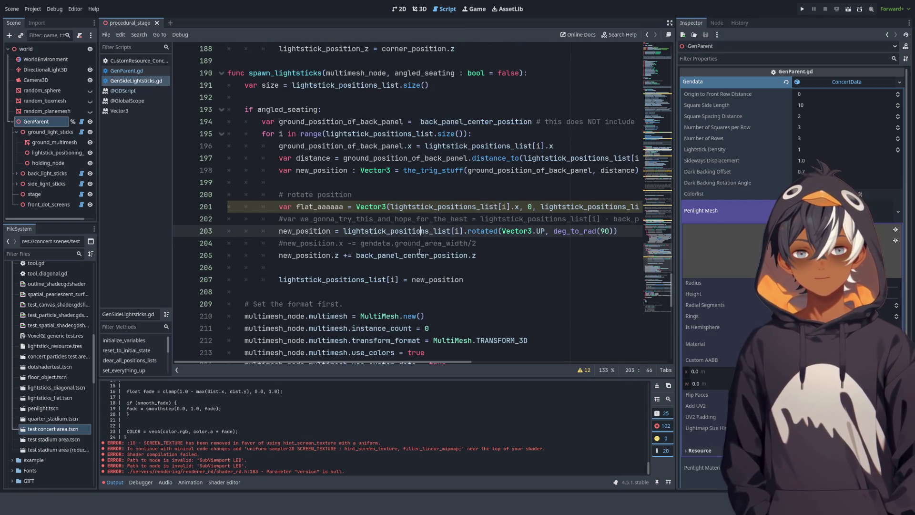
{"action": "left_click", "coordinate": [360, 255]}
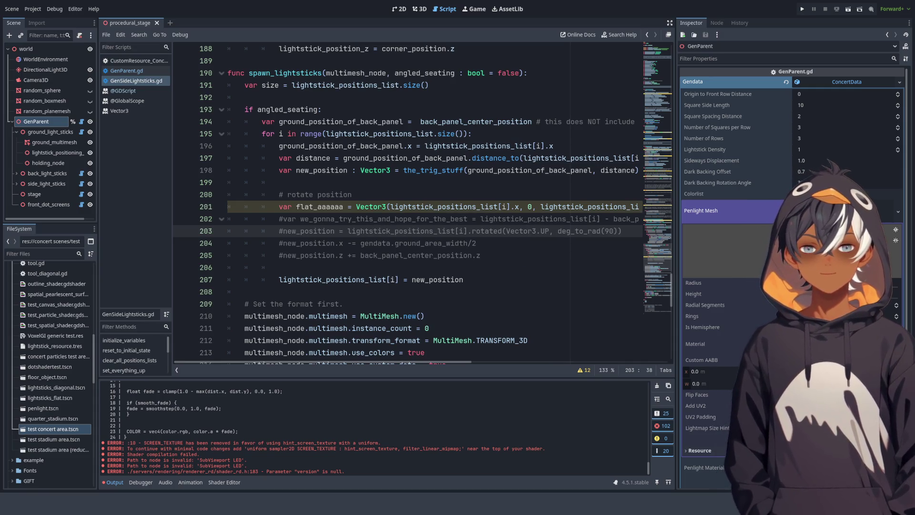
{"action": "left_click", "coordinate": [838, 210]}
{"action": "left_click", "coordinate": [421, 11]}
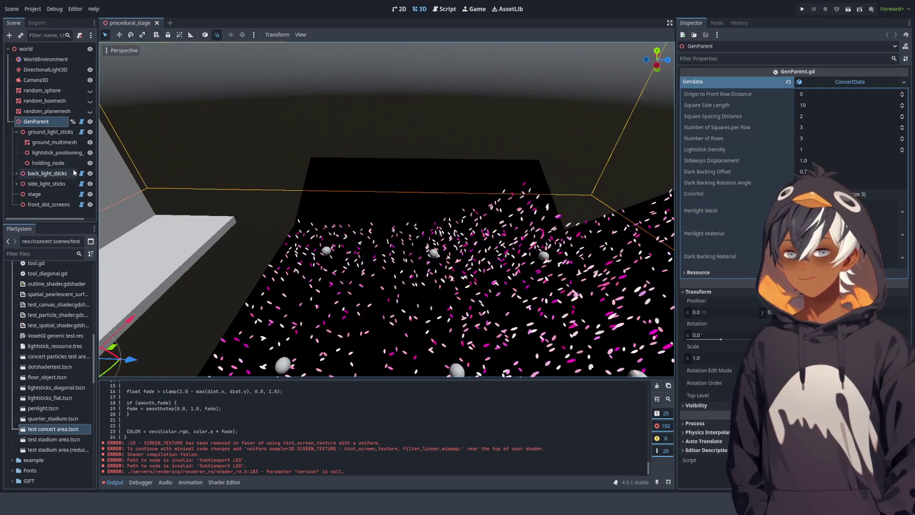
Hide the stage and front dot screens in the viewport.
{"action": "scroll", "coordinate": [502, 219], "scroll_direction": "up", "scroll_amount": 5}
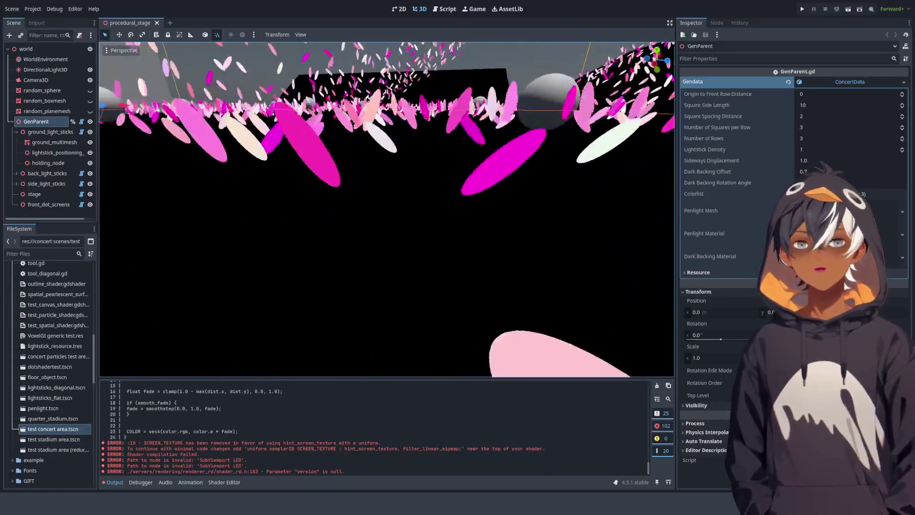
{"action": "scroll", "coordinate": [414, 124], "scroll_direction": "down", "scroll_amount": 5}
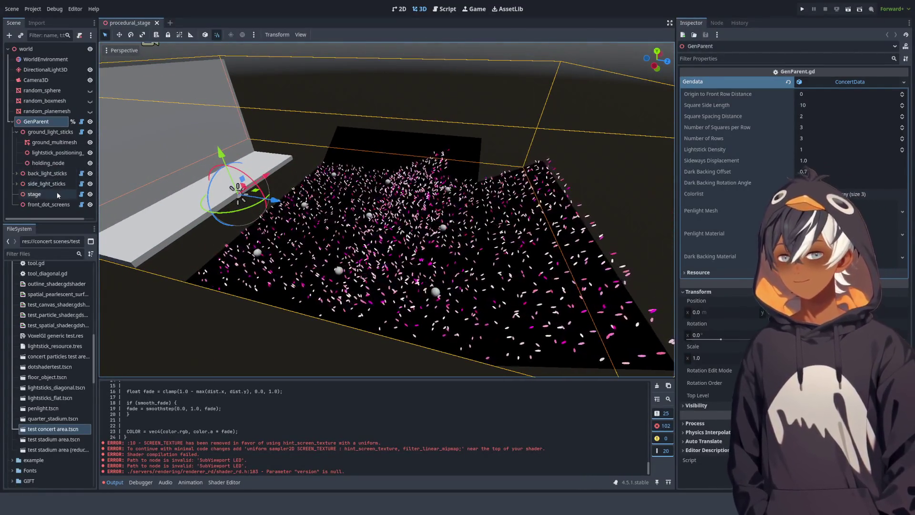
{"action": "left_click", "coordinate": [90, 194]}
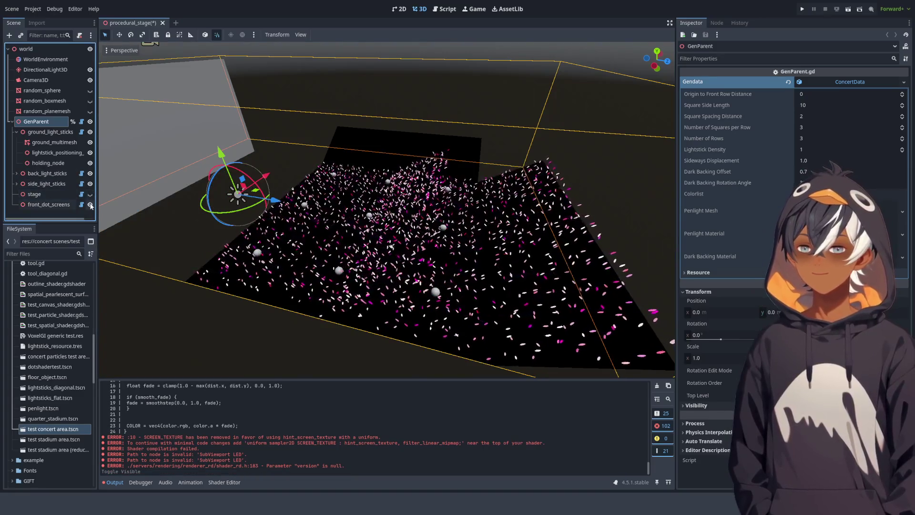
{"action": "left_click", "coordinate": [90, 204]}
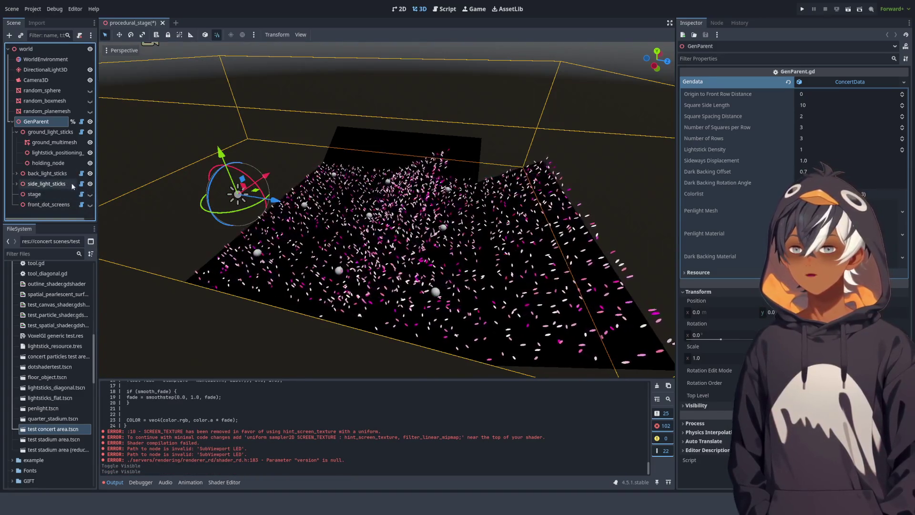
{"action": "left_click", "coordinate": [90, 185]}
{"action": "left_click", "coordinate": [90, 184]}
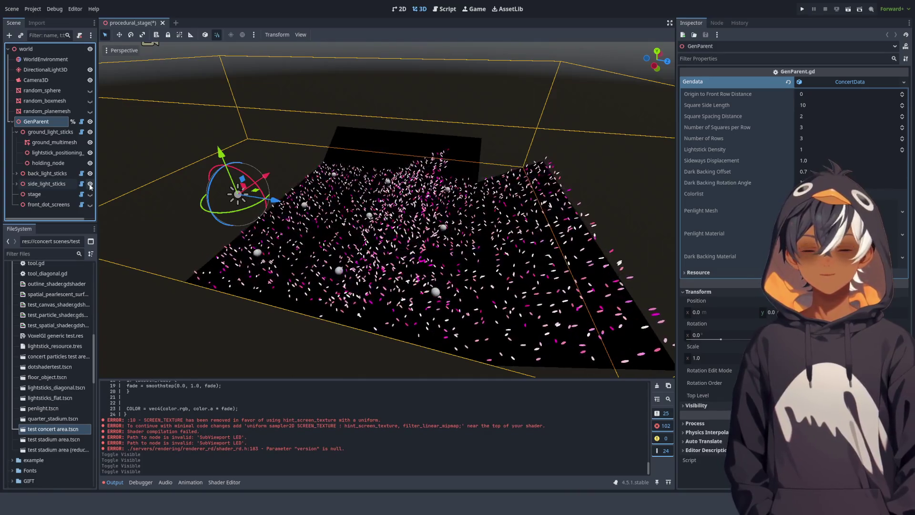
Hide the back and ground lightstick multimeshes, leaving only the side strip.
{"action": "left_click", "coordinate": [15, 173]}
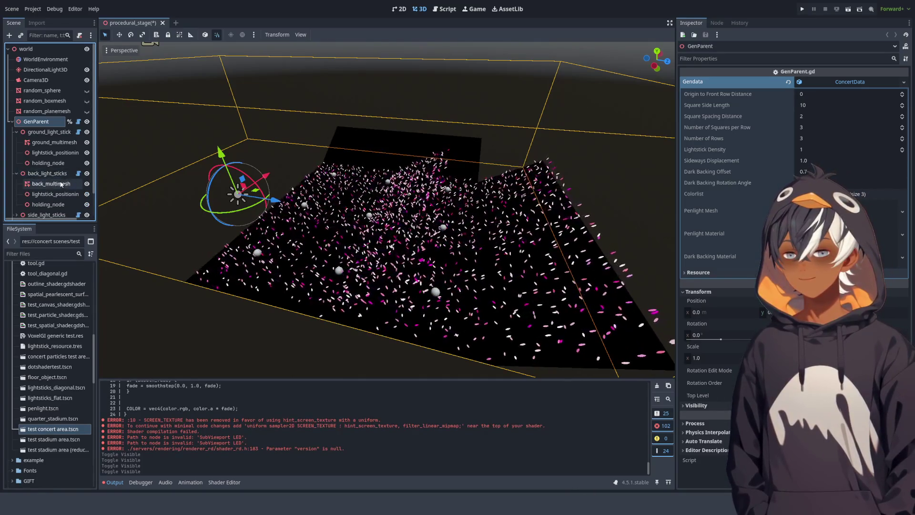
{"action": "left_click", "coordinate": [87, 184]}
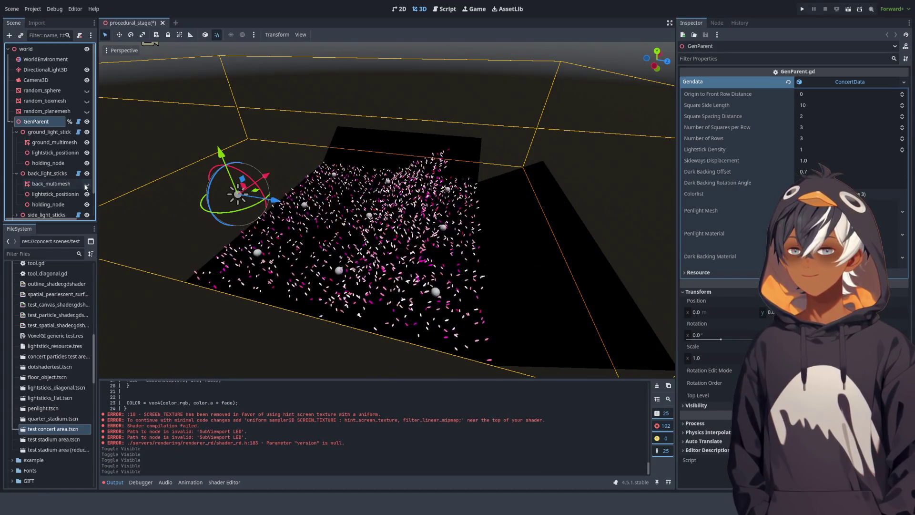
{"action": "left_click", "coordinate": [87, 184]}
{"action": "left_click", "coordinate": [87, 184]}
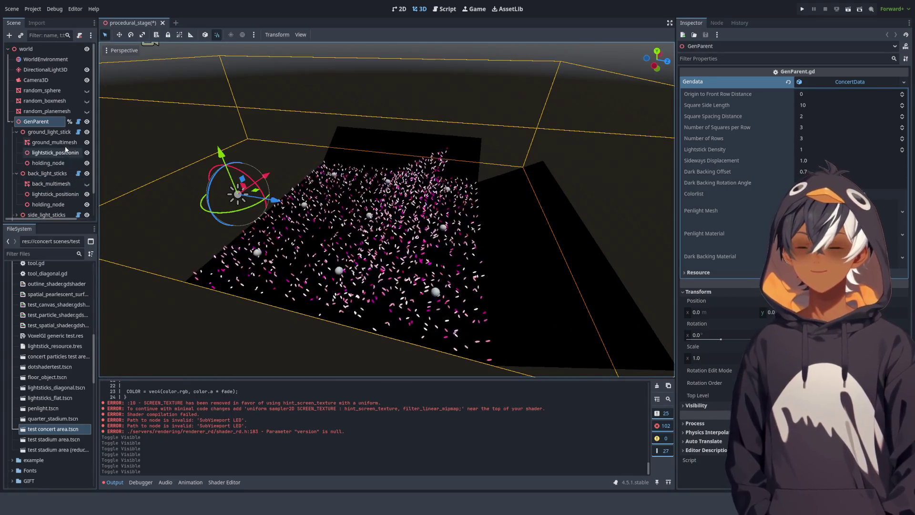
{"action": "left_click", "coordinate": [87, 143]}
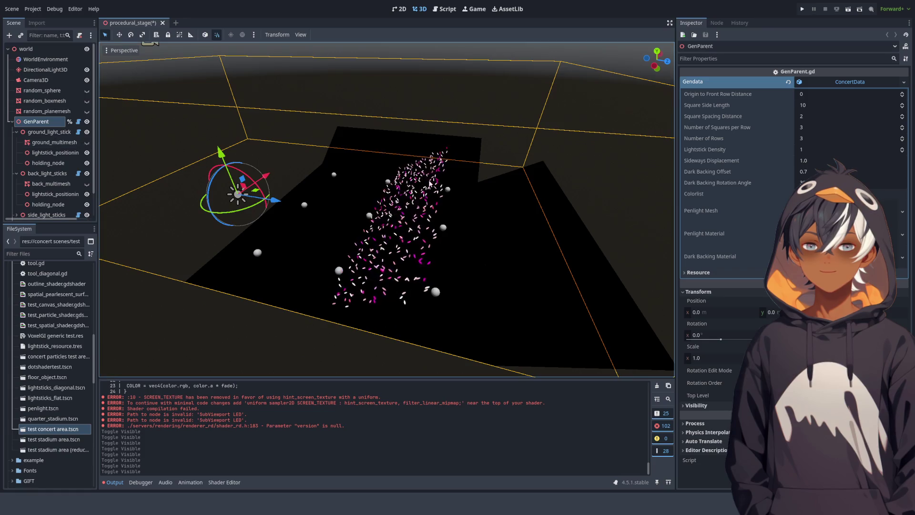
{"action": "mouse_move", "coordinate": [381, 177]}
{"action": "left_mouse_down"}
{"action": "mouse_move", "coordinate": [310, 171]}
{"action": "mouse_move", "coordinate": [419, 198]}
{"action": "mouse_move", "coordinate": [247, 134]}
{"action": "mouse_move", "coordinate": [379, 208]}
{"action": "mouse_move", "coordinate": [366, 167]}
{"action": "left_mouse_up"}
Orbit around the side lightstick strip end-on and side-on, briefly toggling back_multimesh.
{"action": "scroll", "coordinate": [286, 153], "scroll_direction": "up", "scroll_amount": 5}
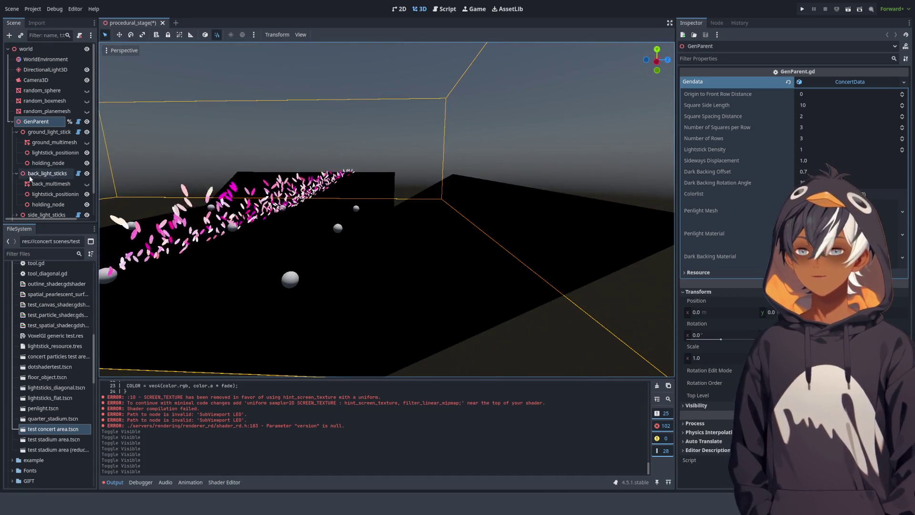
{"action": "left_click", "coordinate": [86, 184]}
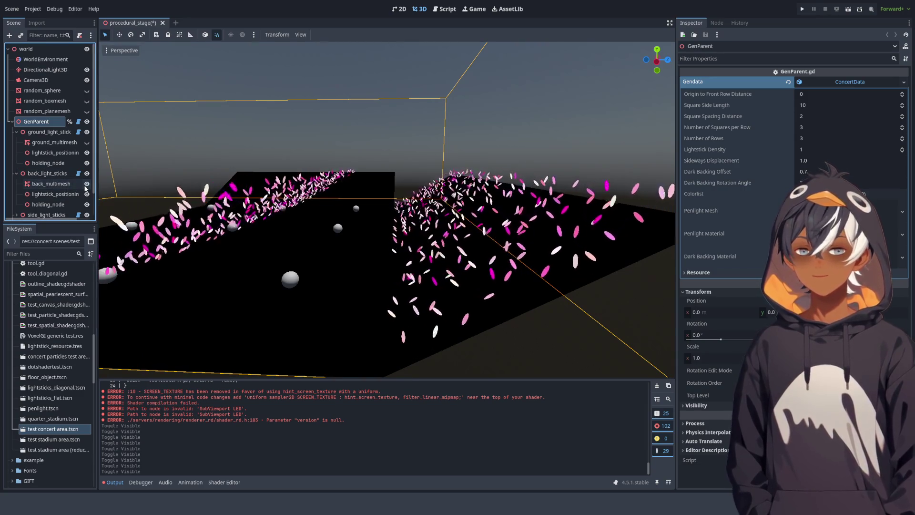
{"action": "left_click", "coordinate": [87, 184]}
{"action": "mouse_move", "coordinate": [258, 191]}
{"action": "left_mouse_down"}
{"action": "mouse_move", "coordinate": [288, 197]}
{"action": "mouse_move", "coordinate": [274, 171]}
{"action": "mouse_move", "coordinate": [259, 193]}
{"action": "mouse_move", "coordinate": [313, 173]}
{"action": "mouse_move", "coordinate": [380, 257]}
{"action": "mouse_move", "coordinate": [380, 225]}
{"action": "left_mouse_up"}
{"action": "scroll", "coordinate": [259, 193], "scroll_direction": "up", "scroll_amount": 2}
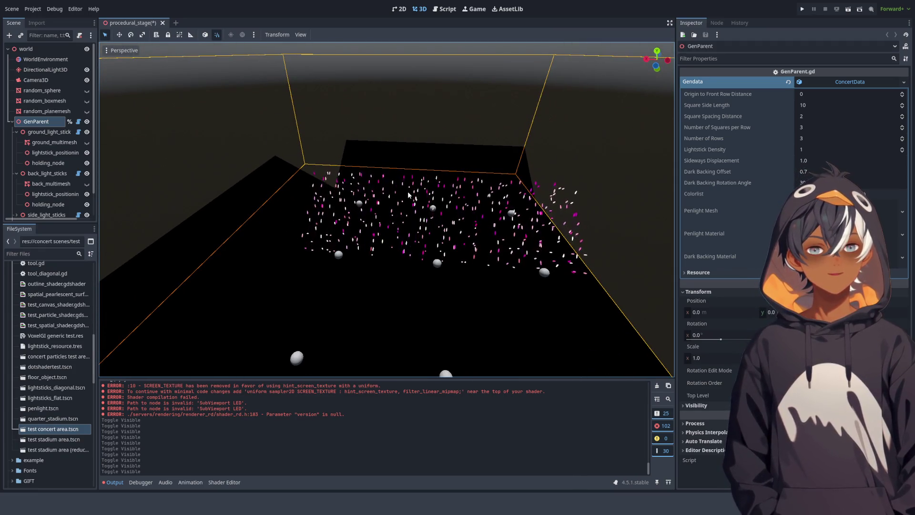
{"action": "mouse_move", "coordinate": [433, 267]}
{"action": "left_mouse_down"}
{"action": "mouse_move", "coordinate": [336, 263]}
{"action": "mouse_move", "coordinate": [318, 282]}
{"action": "left_mouse_up"}
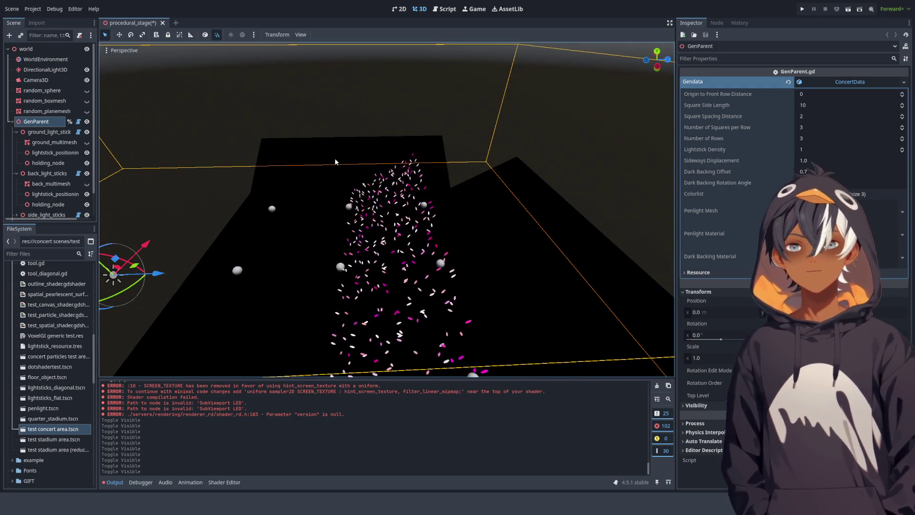
{"action": "mouse_move", "coordinate": [291, 236]}
{"action": "left_mouse_down"}
{"action": "mouse_move", "coordinate": [322, 233]}
{"action": "mouse_move", "coordinate": [324, 224]}
{"action": "left_mouse_up"}
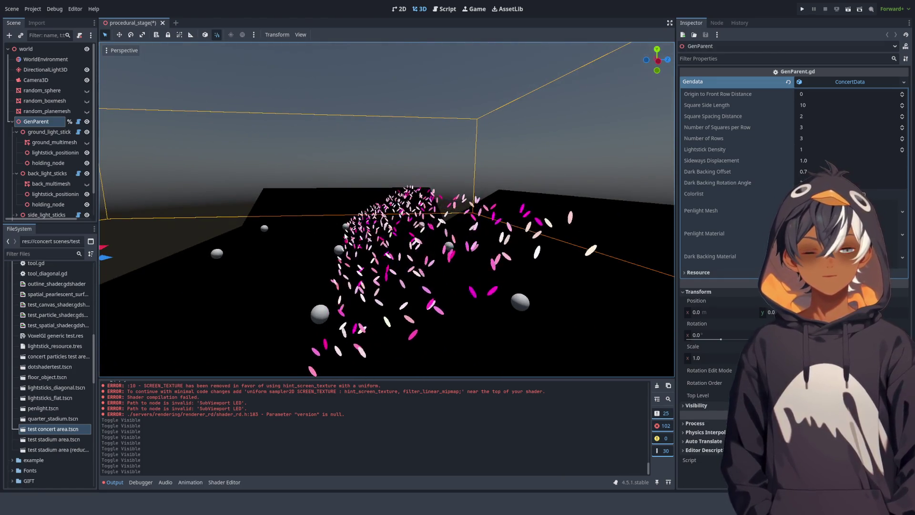
{"action": "mouse_move", "coordinate": [342, 240]}
{"action": "left_mouse_down"}
{"action": "mouse_move", "coordinate": [328, 255]}
{"action": "mouse_move", "coordinate": [382, 253]}
{"action": "mouse_move", "coordinate": [412, 234]}
{"action": "mouse_move", "coordinate": [410, 214]}
{"action": "left_mouse_up"}
{"action": "key", "text": "ctrl+F3"}
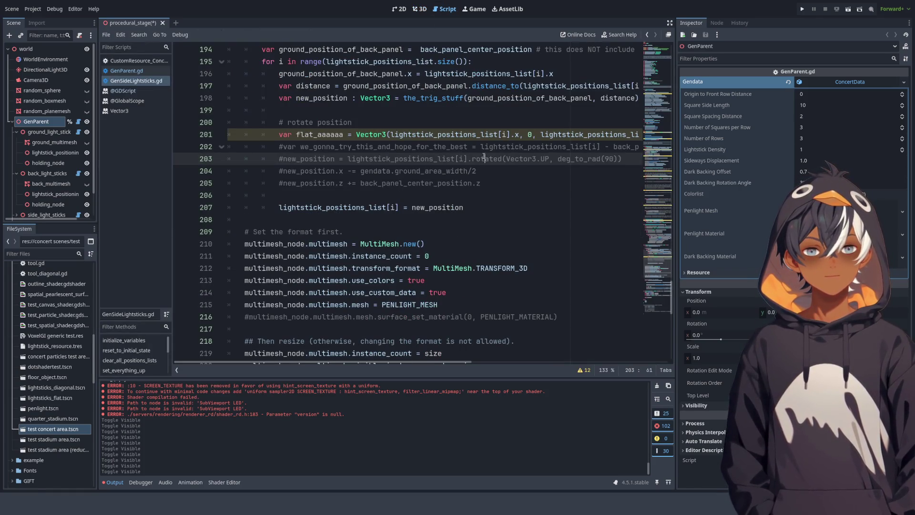
Read the Vector3 rotated method in the built-in docs, then return to the 3D view.
{"action": "left_click", "coordinate": [371, 138], "text": "ctrl"}
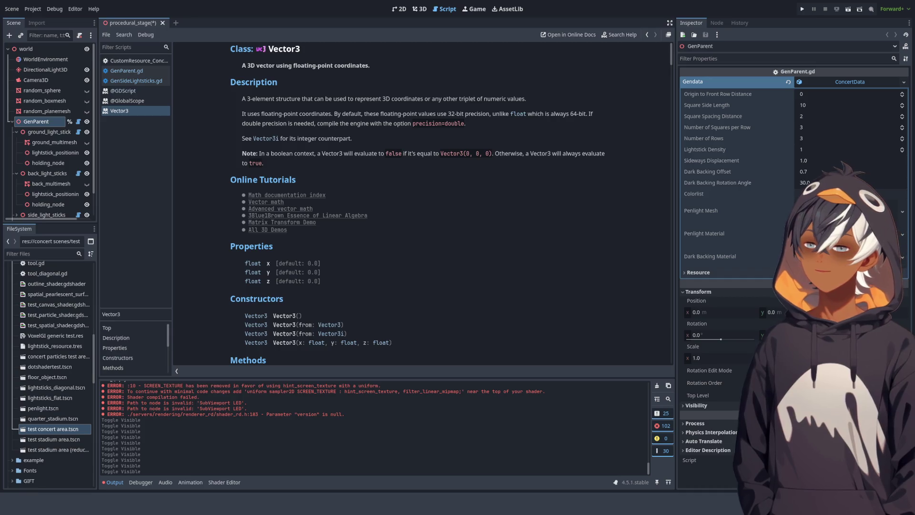
{"action": "scroll", "coordinate": [343, 162], "scroll_direction": "down", "scroll_amount": 15}
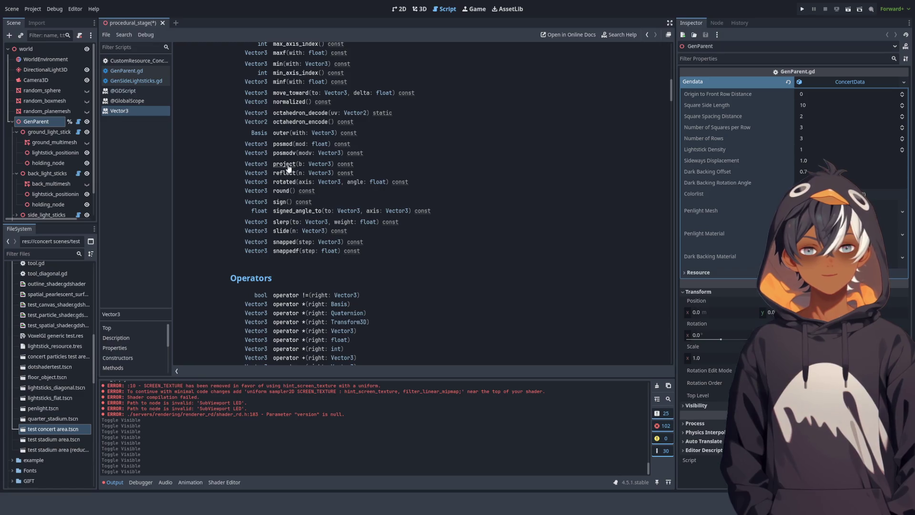
{"action": "left_click", "coordinate": [284, 182]}
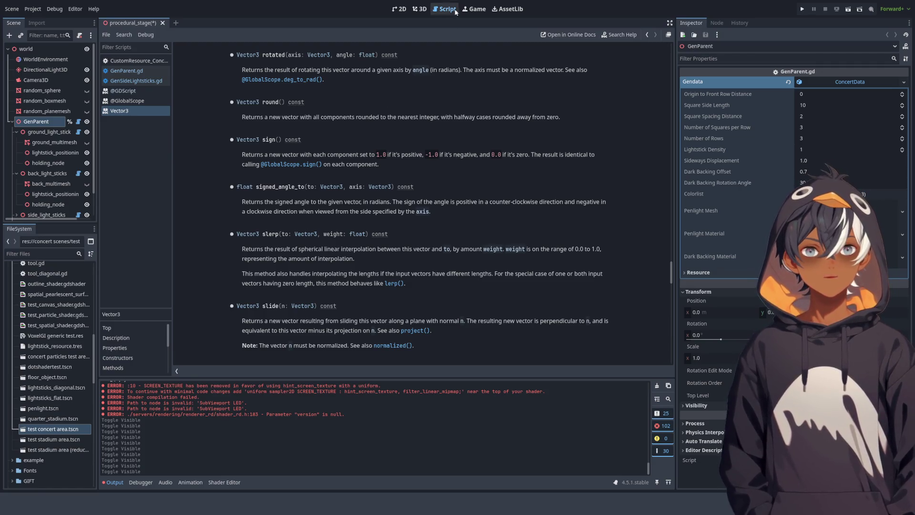
{"action": "left_click", "coordinate": [419, 9]}
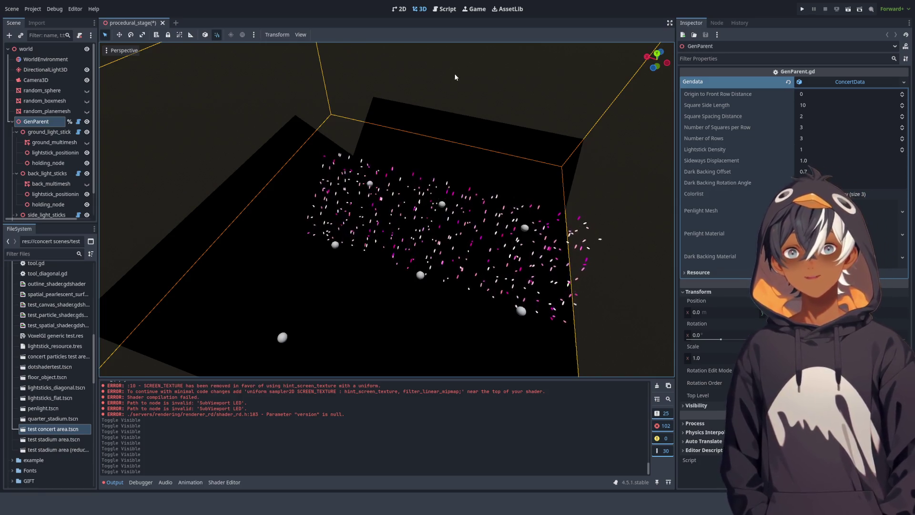
View the side lightstick field from a low angle and select the side_light_sticks node.
{"action": "mouse_move", "coordinate": [474, 170]}
{"action": "left_mouse_down"}
{"action": "mouse_move", "coordinate": [421, 166]}
{"action": "mouse_move", "coordinate": [372, 136]}
{"action": "mouse_move", "coordinate": [357, 151]}
{"action": "left_mouse_up"}
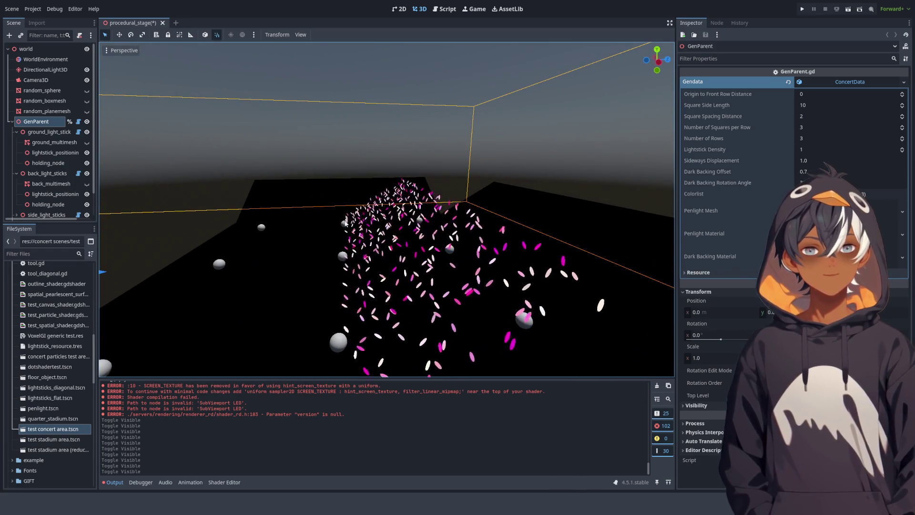
{"action": "left_click_drag", "start_coordinate": [341, 130], "coordinate": [327, 221]}
{"action": "mouse_move", "coordinate": [226, 195]}
{"action": "left_mouse_down"}
{"action": "mouse_move", "coordinate": [368, 194]}
{"action": "mouse_move", "coordinate": [305, 166]}
{"action": "left_mouse_up"}
{"action": "mouse_move", "coordinate": [440, 218]}
{"action": "left_mouse_down"}
{"action": "mouse_move", "coordinate": [341, 176]}
{"action": "mouse_move", "coordinate": [345, 231]}
{"action": "left_mouse_up"}
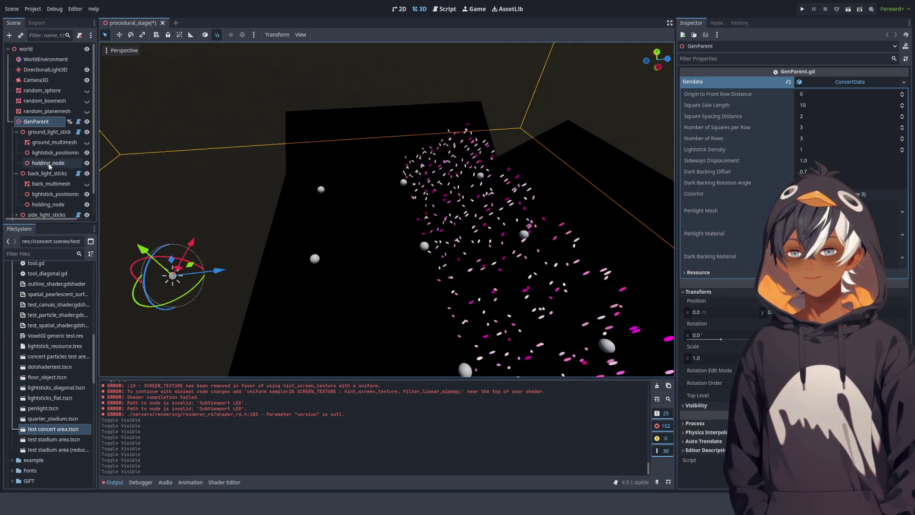
{"action": "scroll", "coordinate": [48, 157], "scroll_direction": "down", "scroll_amount": 2}
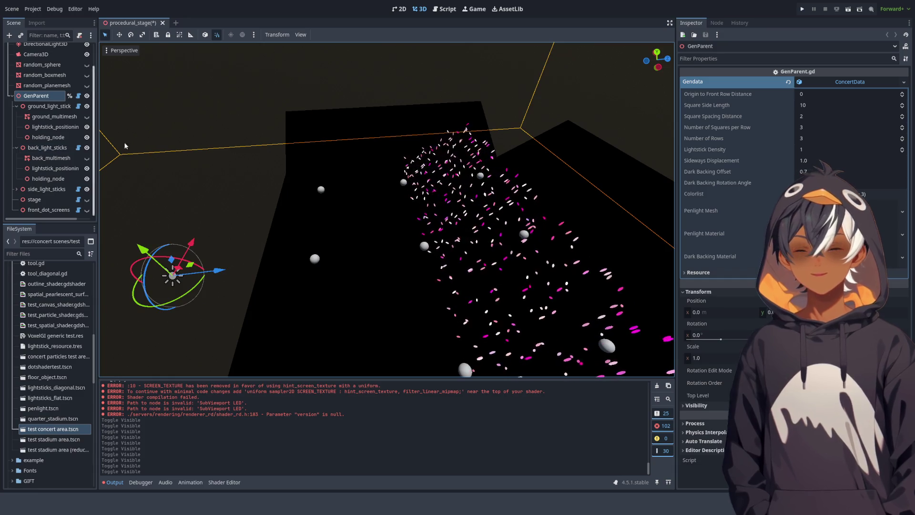
{"action": "scroll", "coordinate": [281, 156], "scroll_direction": "down", "scroll_amount": 3}
{"action": "scroll", "coordinate": [287, 206], "scroll_direction": "up", "scroll_amount": 2}
{"action": "left_click", "coordinate": [46, 189]}
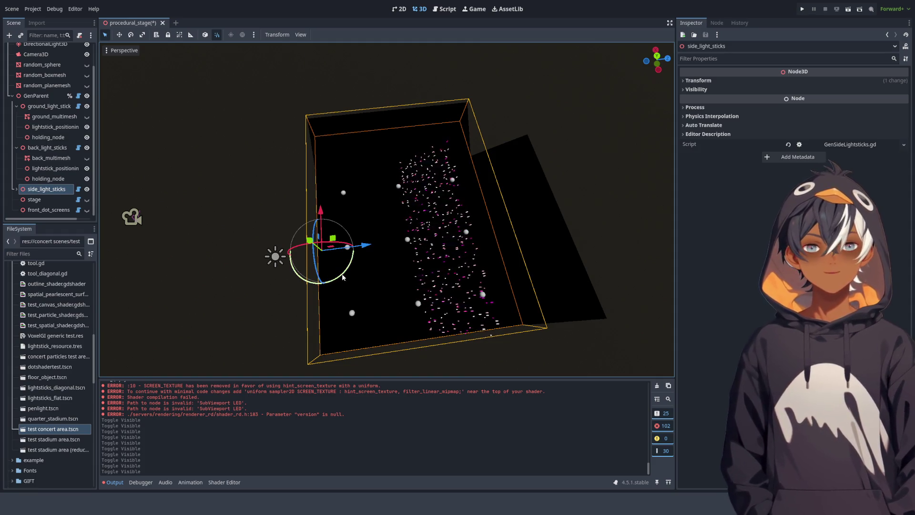
{"action": "mouse_move", "coordinate": [333, 282]}
{"action": "left_mouse_down"}
{"action": "mouse_move", "coordinate": [355, 286]}
{"action": "mouse_move", "coordinate": [365, 272]}
{"action": "mouse_move", "coordinate": [344, 298]}
{"action": "mouse_move", "coordinate": [358, 225]}
{"action": "left_mouse_up"}
{"action": "key", "text": "ctrl+z"}
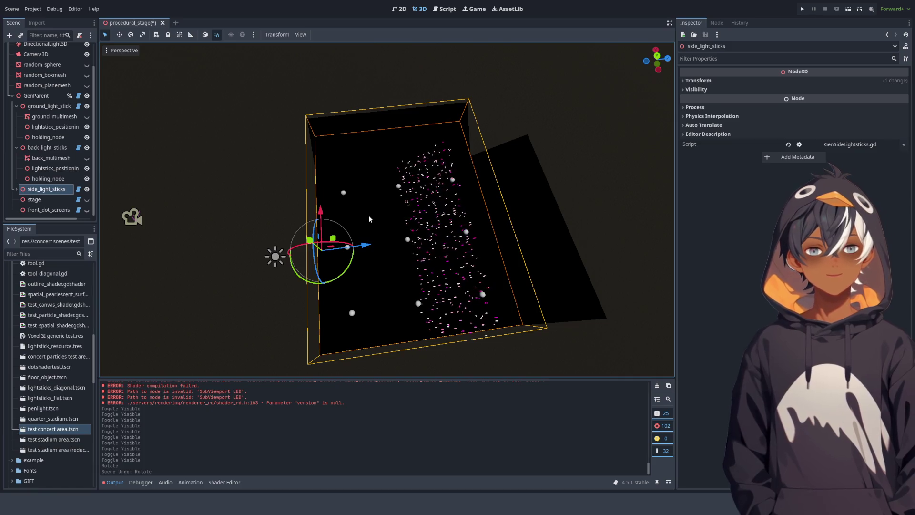
{"action": "left_click_drag", "start_coordinate": [368, 215], "coordinate": [388, 176]}
{"action": "scroll", "coordinate": [387, 176], "scroll_direction": "up", "scroll_amount": 3}
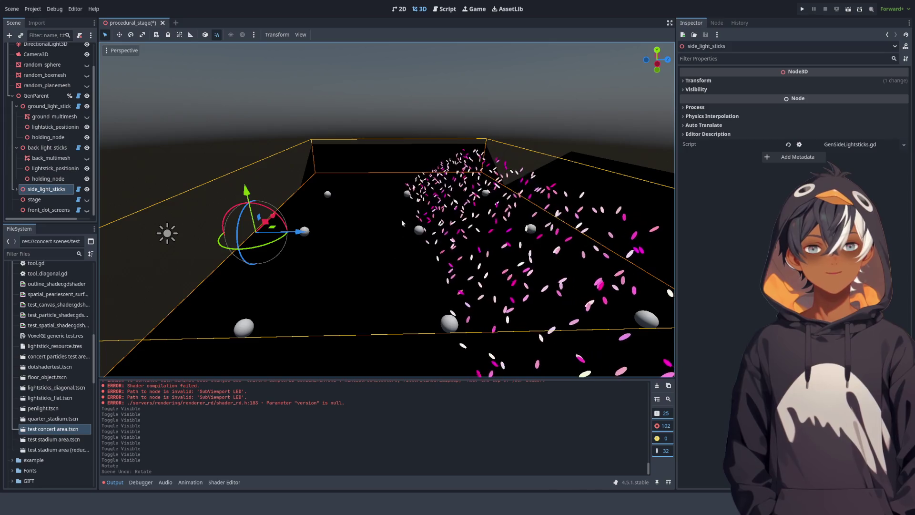
{"action": "left_click_drag", "start_coordinate": [402, 219], "coordinate": [433, 139]}
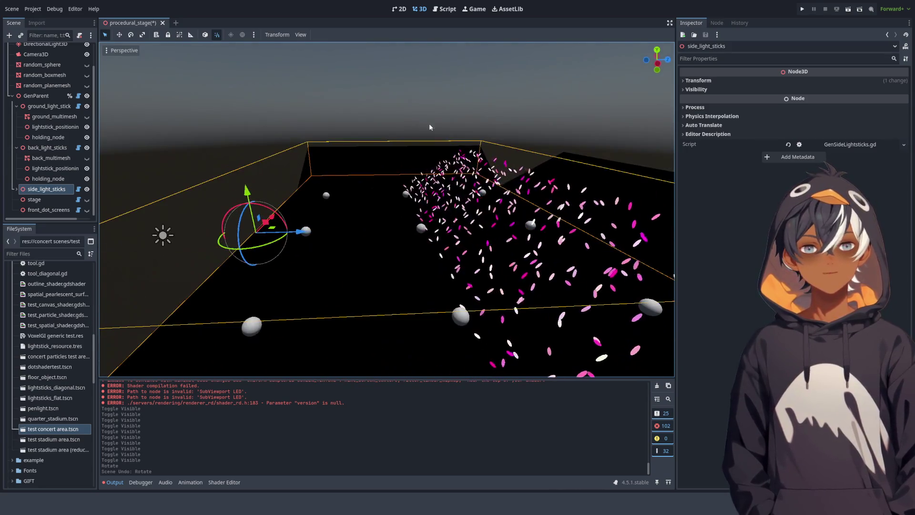
{"action": "left_click_drag", "start_coordinate": [434, 220], "coordinate": [488, 161]}
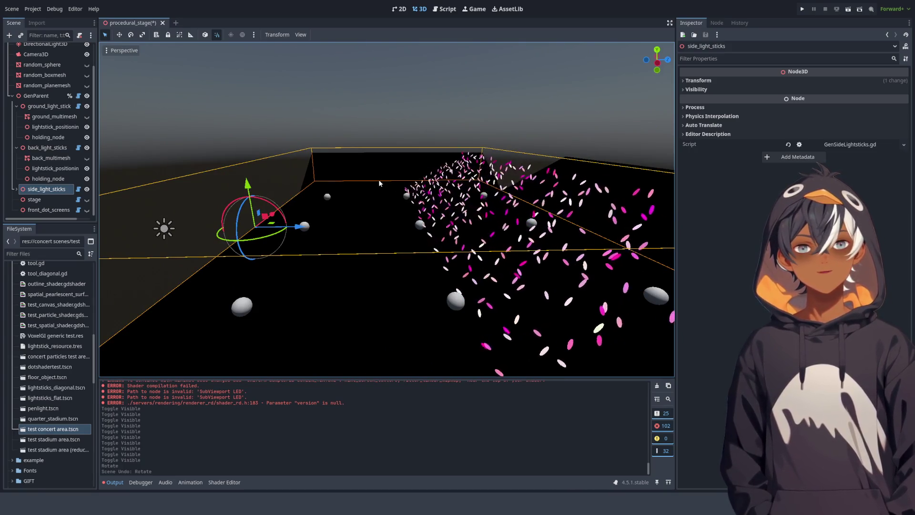
{"action": "left_click_drag", "start_coordinate": [376, 178], "coordinate": [339, 193]}
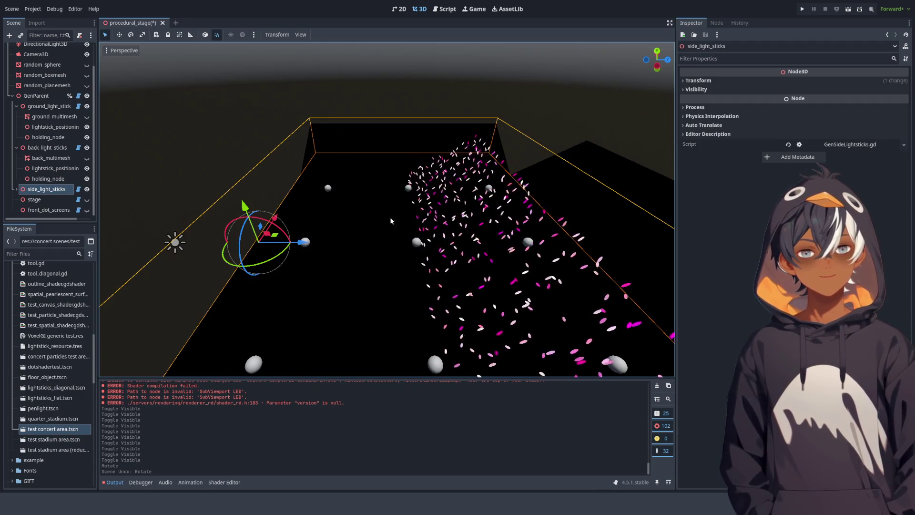
{"action": "mouse_move", "coordinate": [399, 156]}
{"action": "left_mouse_down"}
{"action": "mouse_move", "coordinate": [367, 167]}
{"action": "mouse_move", "coordinate": [261, 143]}
{"action": "left_mouse_up"}
{"action": "mouse_move", "coordinate": [384, 186]}
{"action": "left_mouse_down"}
{"action": "mouse_move", "coordinate": [342, 139]}
{"action": "mouse_move", "coordinate": [343, 151]}
{"action": "left_mouse_up"}
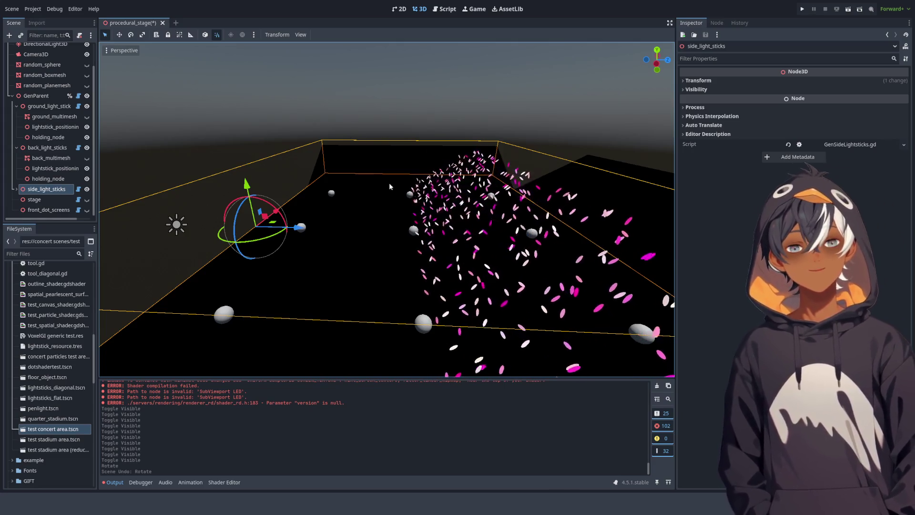
{"action": "left_click_drag", "start_coordinate": [401, 220], "coordinate": [374, 191]}
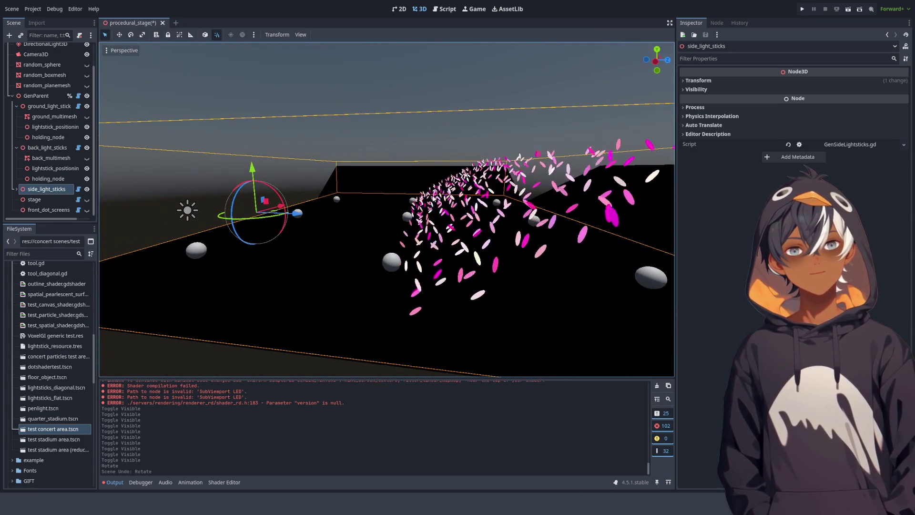
{"action": "left_click_drag", "start_coordinate": [464, 201], "coordinate": [517, 234]}
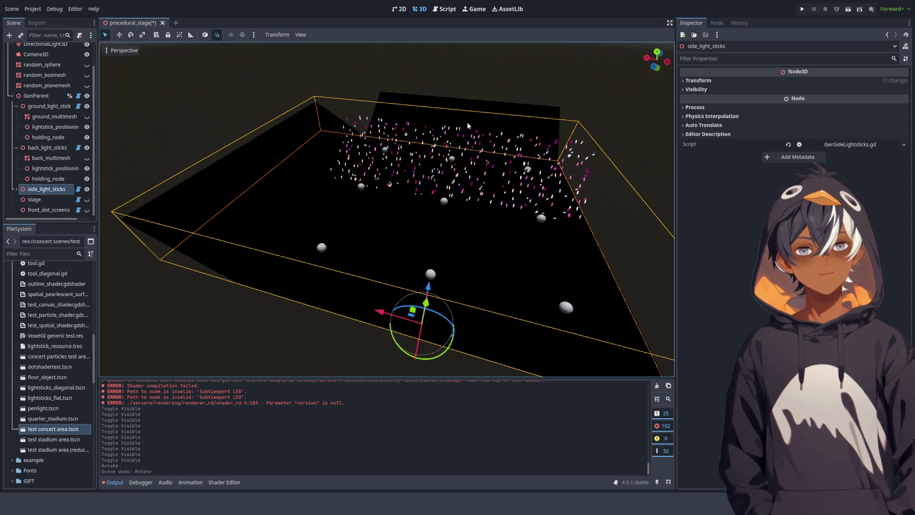
Orbit to a low view across the stage and the lightstick crowd.
{"action": "scroll", "coordinate": [466, 125], "scroll_direction": "up", "scroll_amount": 3}
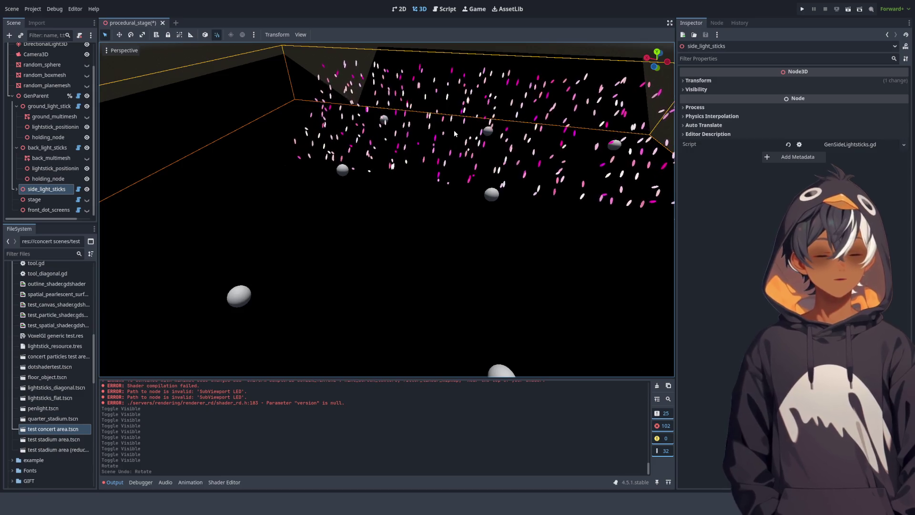
{"action": "scroll", "coordinate": [510, 191], "scroll_direction": "down", "scroll_amount": 4}
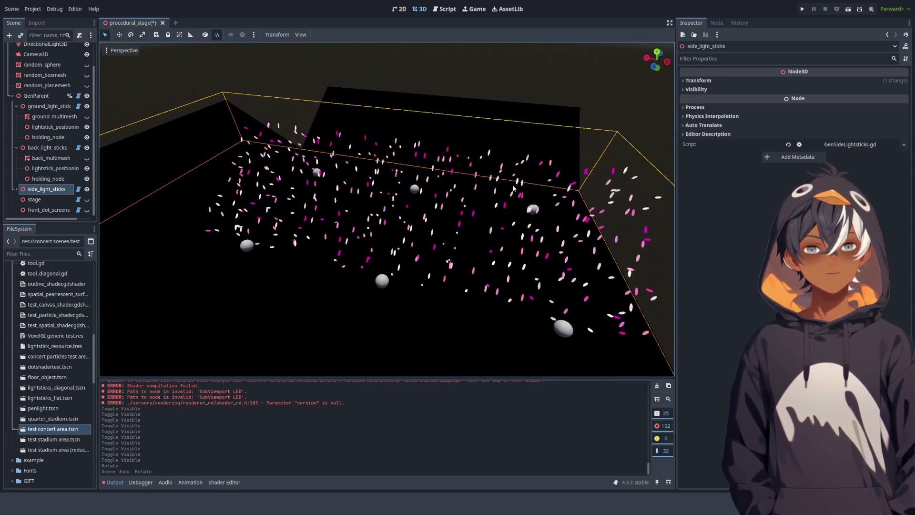
{"action": "mouse_move", "coordinate": [571, 168]}
{"action": "left_mouse_down"}
{"action": "mouse_move", "coordinate": [418, 158]}
{"action": "mouse_move", "coordinate": [364, 170]}
{"action": "mouse_move", "coordinate": [364, 190]}
{"action": "mouse_move", "coordinate": [397, 185]}
{"action": "mouse_move", "coordinate": [356, 235]}
{"action": "mouse_move", "coordinate": [456, 279]}
{"action": "left_mouse_up"}
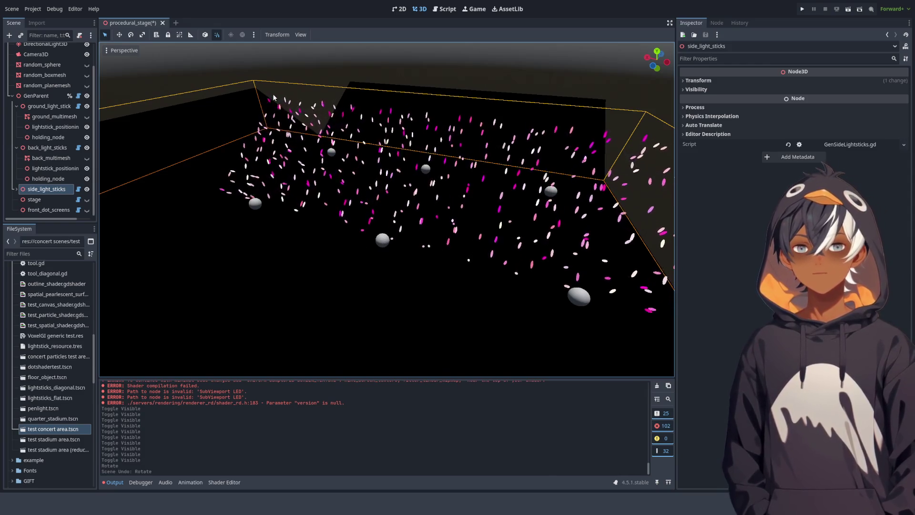
{"action": "mouse_move", "coordinate": [348, 191]}
{"action": "left_mouse_down"}
{"action": "mouse_move", "coordinate": [366, 208]}
{"action": "mouse_move", "coordinate": [277, 219]}
{"action": "left_mouse_up"}
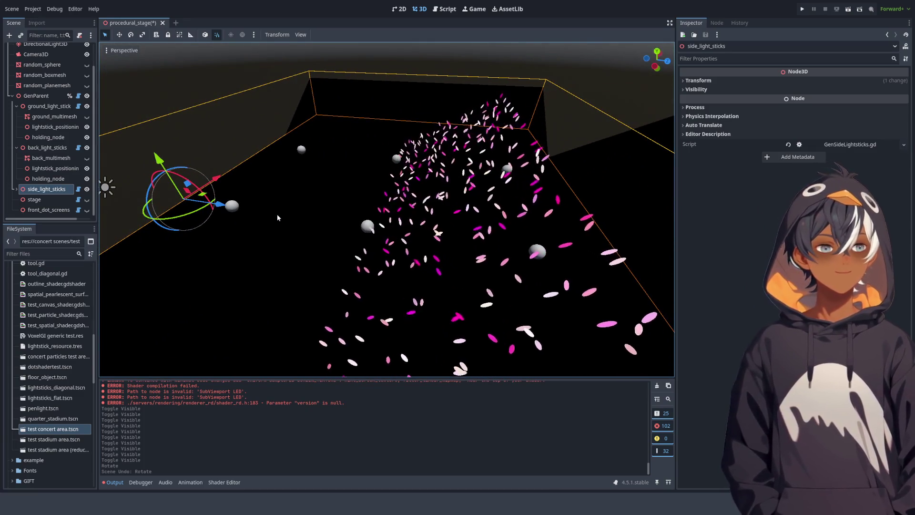
{"action": "mouse_move", "coordinate": [278, 218]}
{"action": "left_mouse_down"}
{"action": "mouse_move", "coordinate": [477, 207]}
{"action": "mouse_move", "coordinate": [530, 248]}
{"action": "mouse_move", "coordinate": [421, 200]}
{"action": "mouse_move", "coordinate": [323, 207]}
{"action": "mouse_move", "coordinate": [300, 219]}
{"action": "mouse_move", "coordinate": [301, 200]}
{"action": "left_mouse_up"}
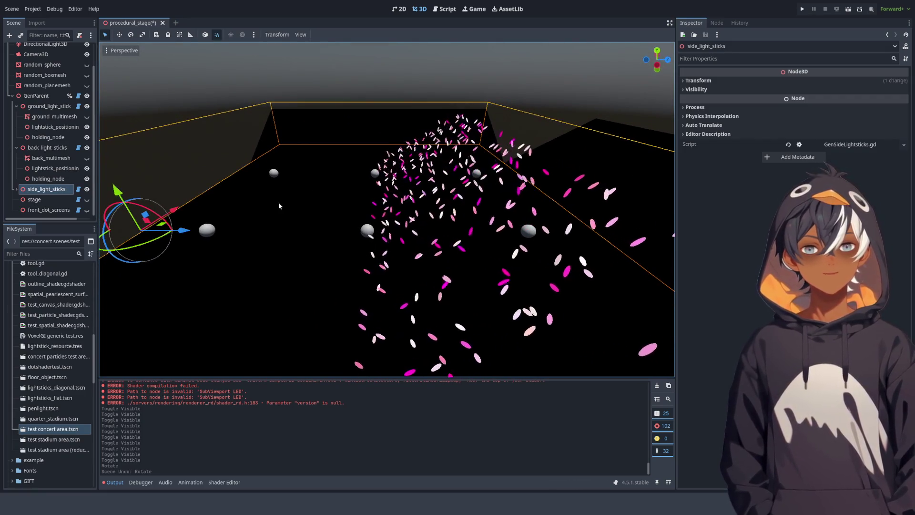
{"action": "scroll", "coordinate": [290, 205], "scroll_direction": "down", "scroll_amount": 5}
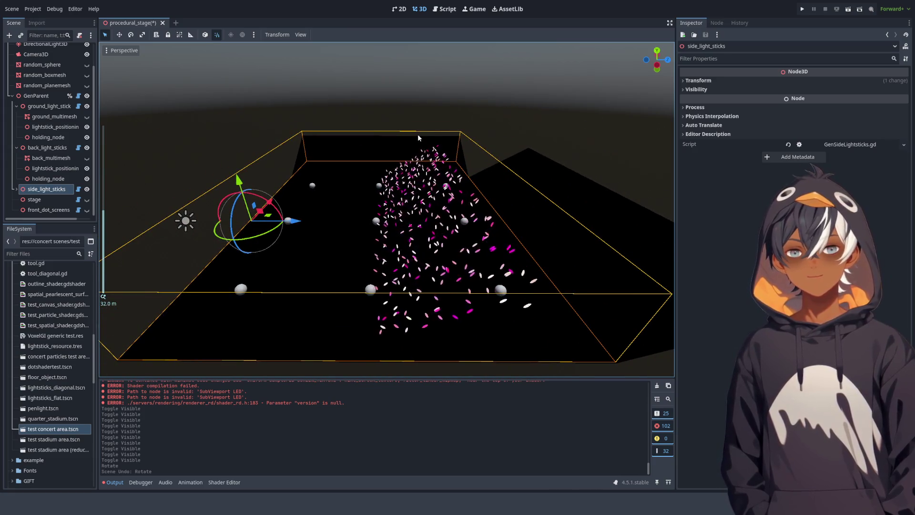
{"action": "mouse_move", "coordinate": [418, 138]}
{"action": "left_mouse_down"}
{"action": "mouse_move", "coordinate": [441, 206]}
{"action": "mouse_move", "coordinate": [462, 221]}
{"action": "left_mouse_up"}
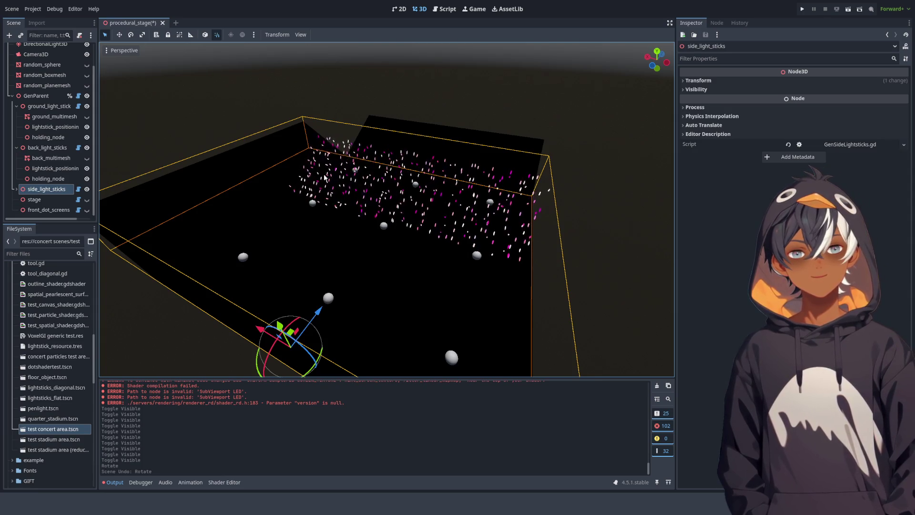
View the stage end-on and from above, then open GenSideLightsticks.gd in the script editor.
{"action": "mouse_move", "coordinate": [322, 299]}
{"action": "left_mouse_down"}
{"action": "mouse_move", "coordinate": [265, 287]}
{"action": "mouse_move", "coordinate": [273, 272]}
{"action": "left_mouse_up"}
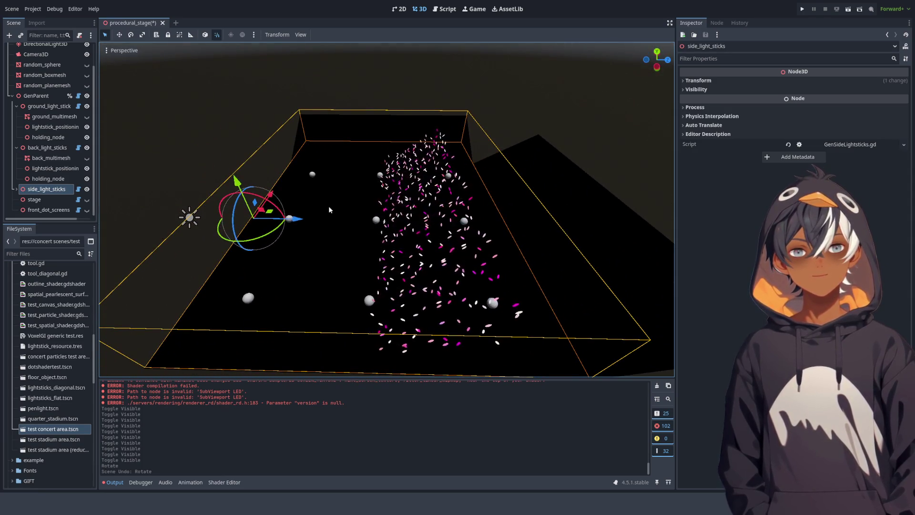
{"action": "scroll", "coordinate": [346, 188], "scroll_direction": "up", "scroll_amount": 2}
{"action": "scroll", "coordinate": [346, 188], "scroll_direction": "up", "scroll_amount": 2}
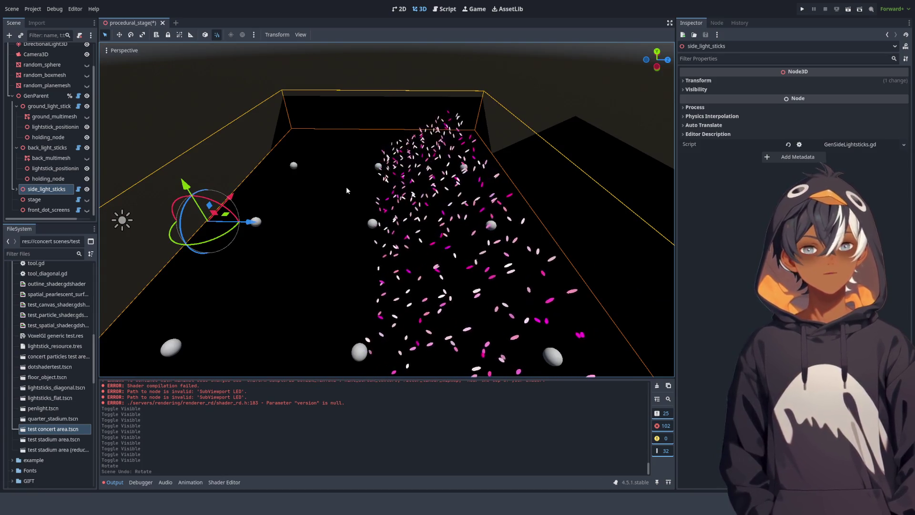
{"action": "mouse_move", "coordinate": [402, 195]}
{"action": "left_mouse_down"}
{"action": "mouse_move", "coordinate": [432, 195]}
{"action": "mouse_move", "coordinate": [324, 201]}
{"action": "left_mouse_up"}
{"action": "scroll", "coordinate": [405, 194], "scroll_direction": "up", "scroll_amount": 1}
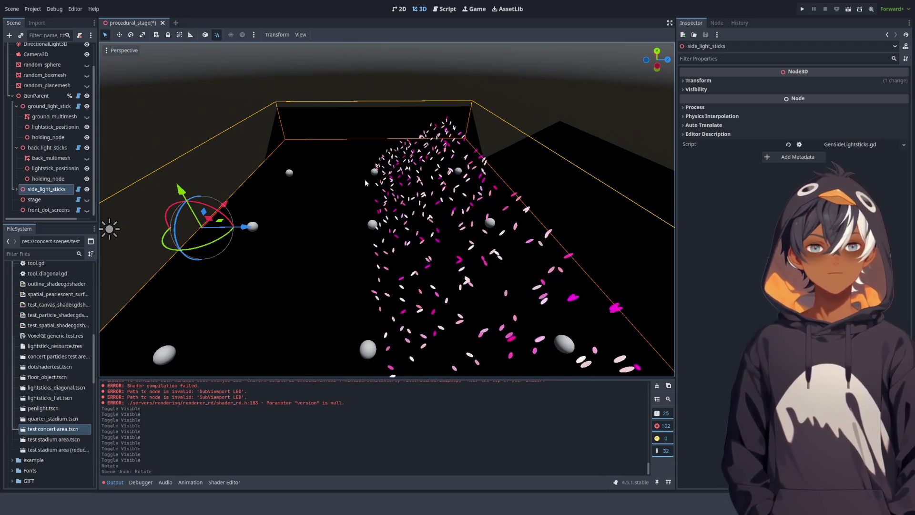
{"action": "left_click_drag", "start_coordinate": [385, 160], "coordinate": [517, 123]}
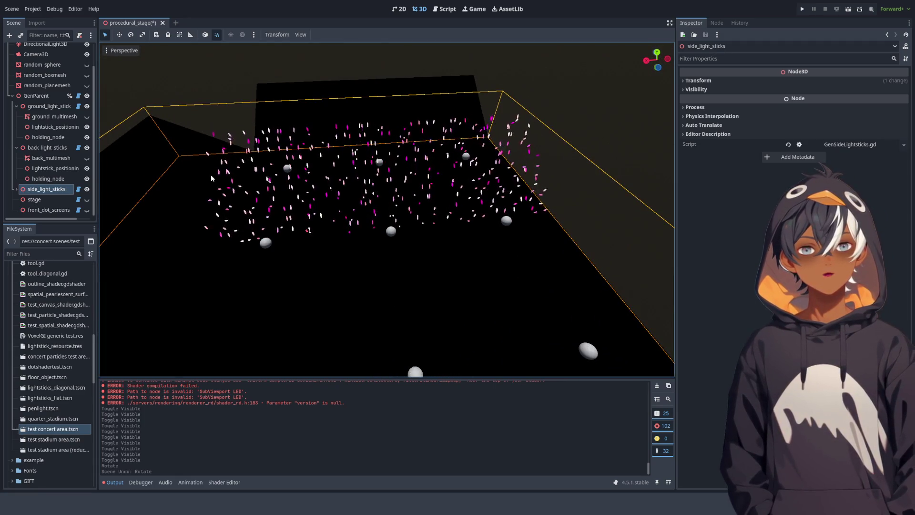
{"action": "mouse_move", "coordinate": [542, 213]}
{"action": "left_mouse_down"}
{"action": "mouse_move", "coordinate": [351, 256]}
{"action": "mouse_move", "coordinate": [342, 224]}
{"action": "mouse_move", "coordinate": [277, 213]}
{"action": "left_mouse_up"}
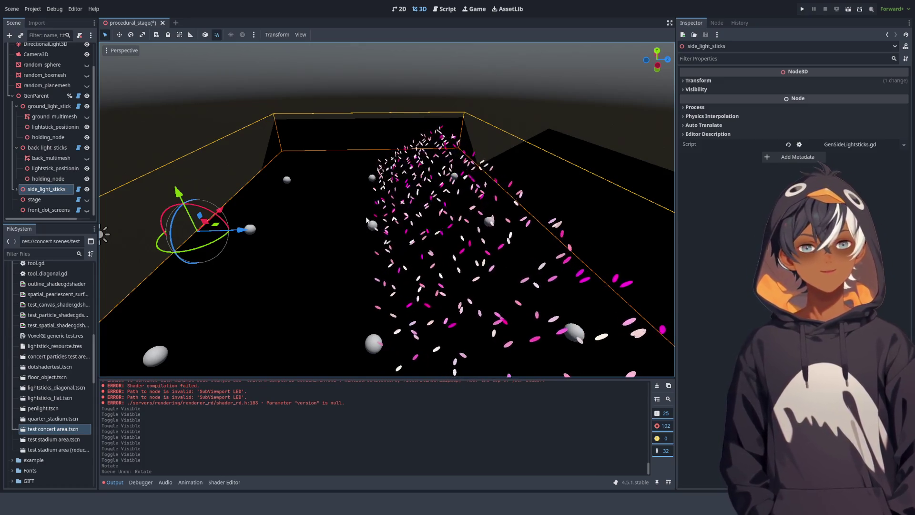
{"action": "left_click", "coordinate": [446, 9]}
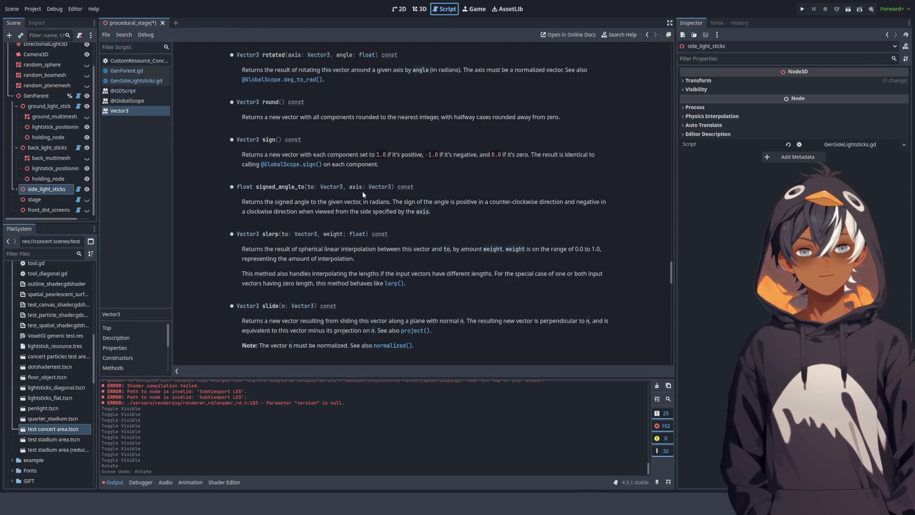
{"action": "left_click", "coordinate": [141, 80]}
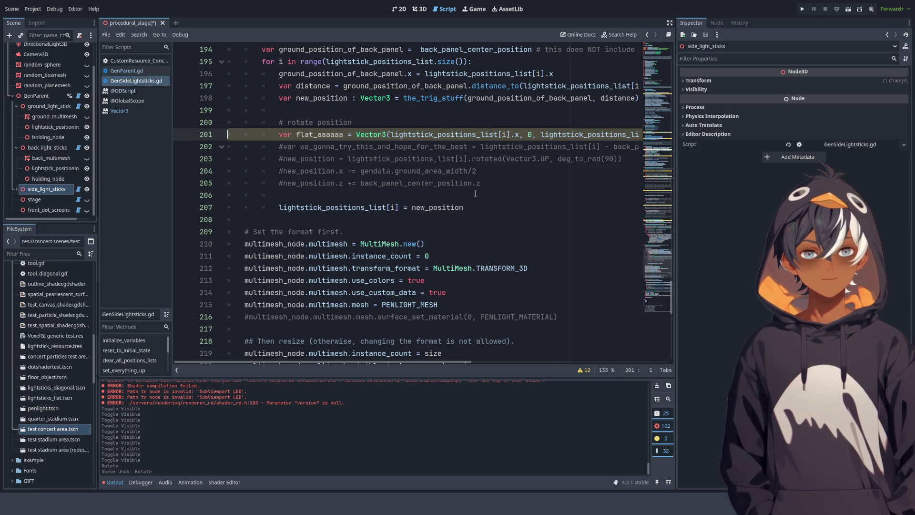
Paste an active copy of the 90° Vector3.UP rotation line above its commented version.
{"action": "scroll", "coordinate": [474, 187], "scroll_direction": "up", "scroll_amount": 2}
{"action": "scroll", "coordinate": [405, 267], "scroll_direction": "down", "scroll_amount": 1}
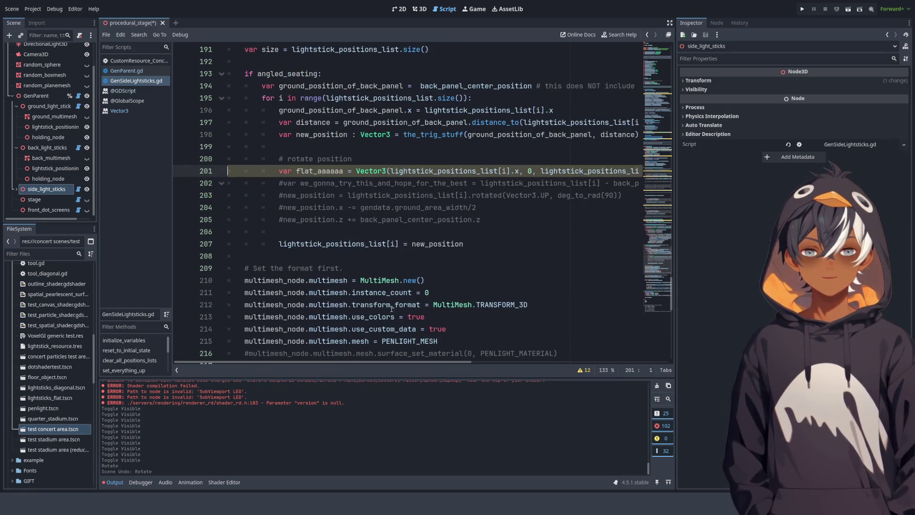
{"action": "scroll", "coordinate": [364, 357], "scroll_direction": "right", "scroll_amount": 2}
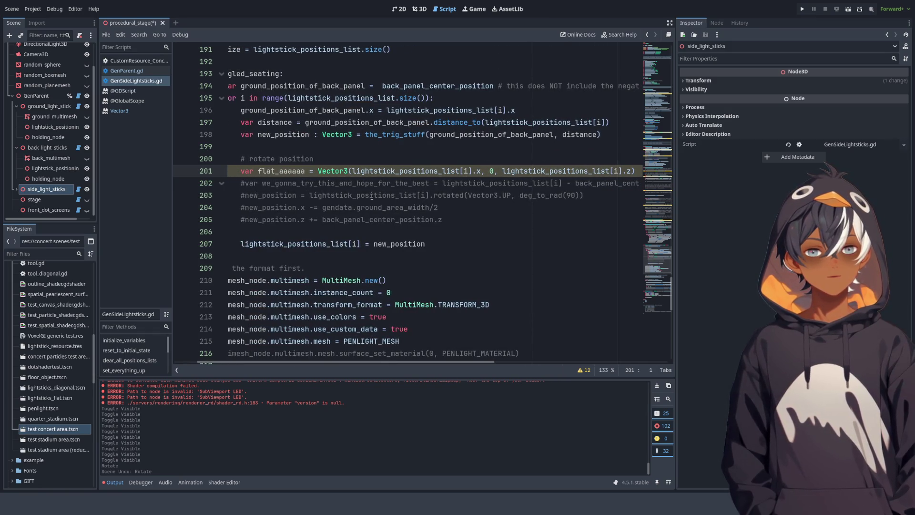
{"action": "left_click_drag", "start_coordinate": [588, 196], "coordinate": [244, 199]}
{"action": "key", "text": "ctrl+c"}
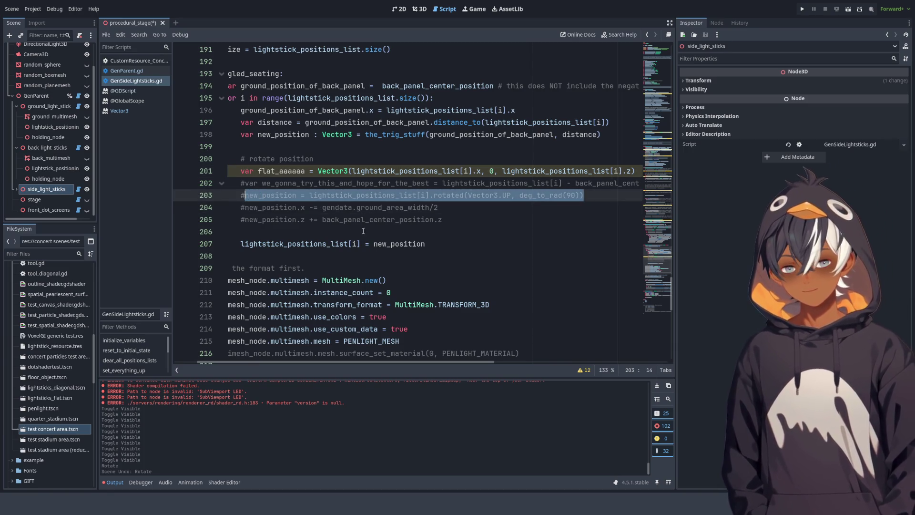
{"action": "left_click", "coordinate": [474, 212]}
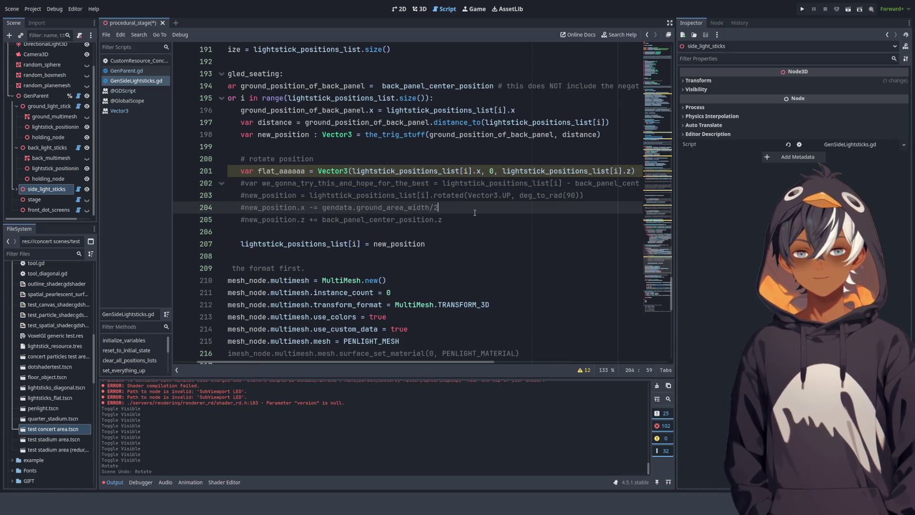
{"action": "left_click", "coordinate": [242, 195]}
{"action": "key", "text": "Return"}
{"action": "key", "text": "Return"}
{"action": "key", "text": "Up"}
{"action": "key", "text": "Up"}
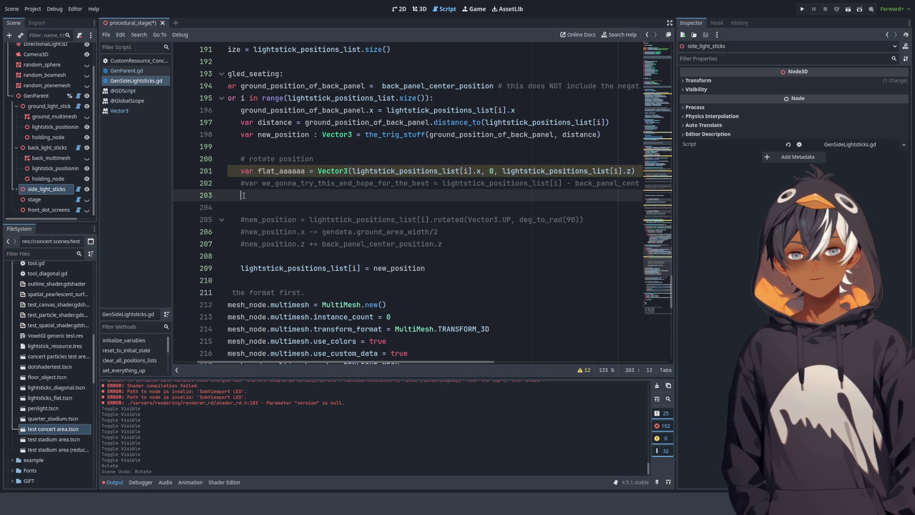
{"action": "key", "text": "ctrl+v"}
Delete the commented back-panel subtraction line and open a new line above the rotation statement.
{"action": "left_click_drag", "start_coordinate": [230, 184], "coordinate": [695, 184]}
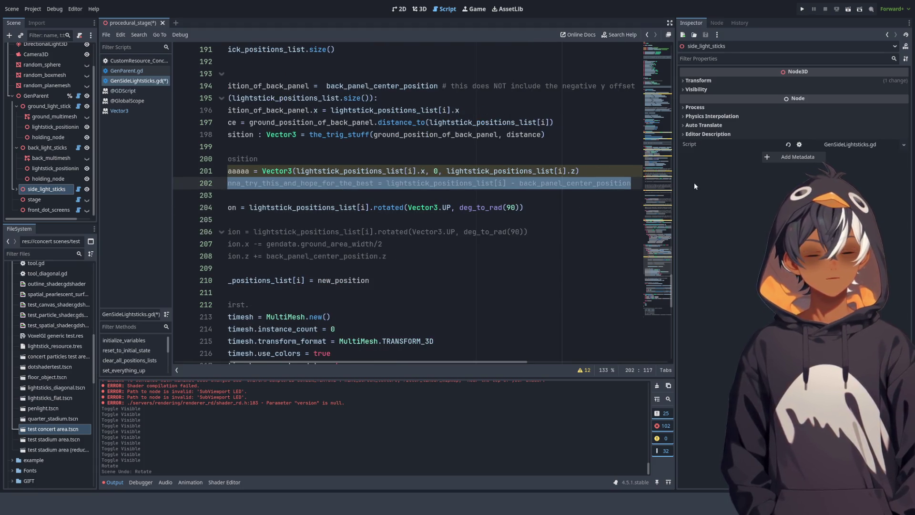
{"action": "key", "text": "BackSpace"}
{"action": "key", "text": "BackSpace"}
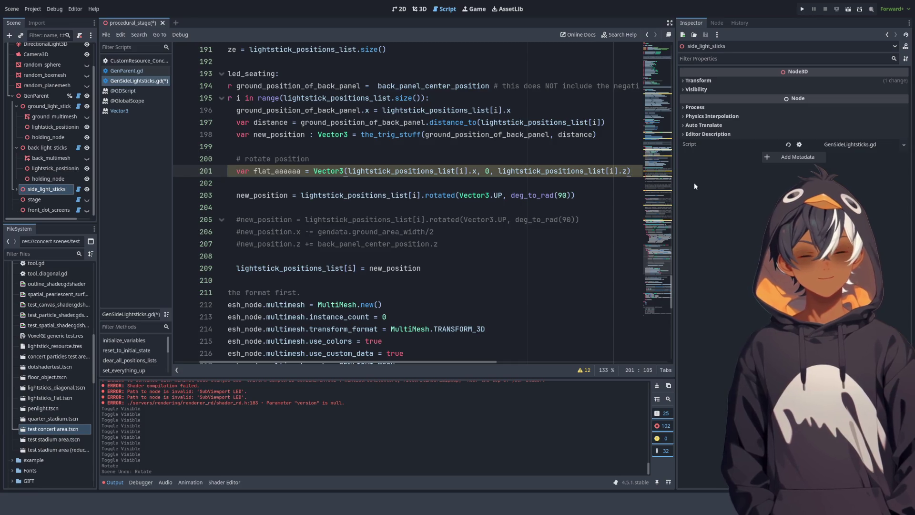
{"action": "double_click", "coordinate": [355, 196]}
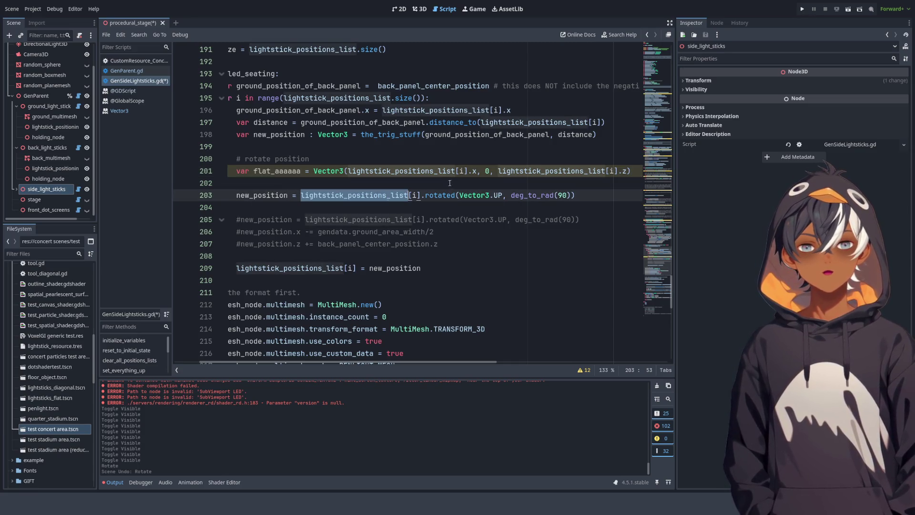
{"action": "left_click", "coordinate": [421, 195]}
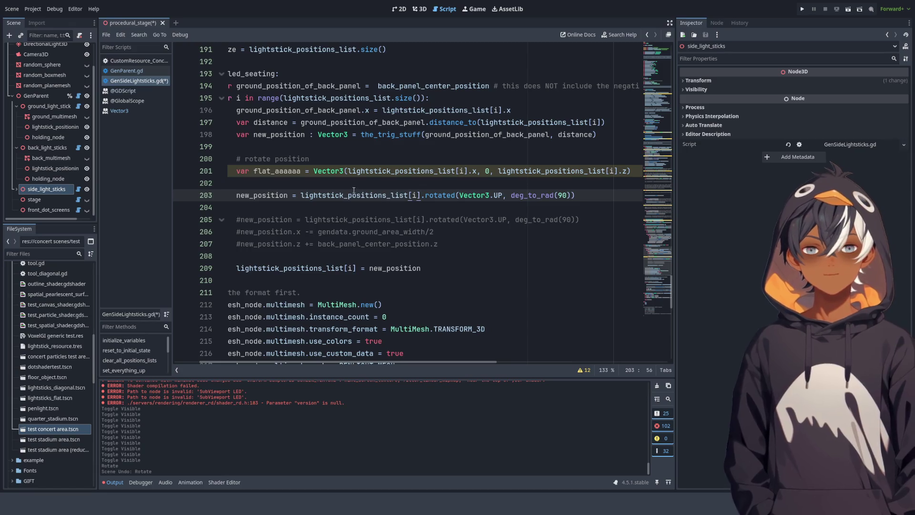
{"action": "key", "text": "ctrl+shift+Return"}
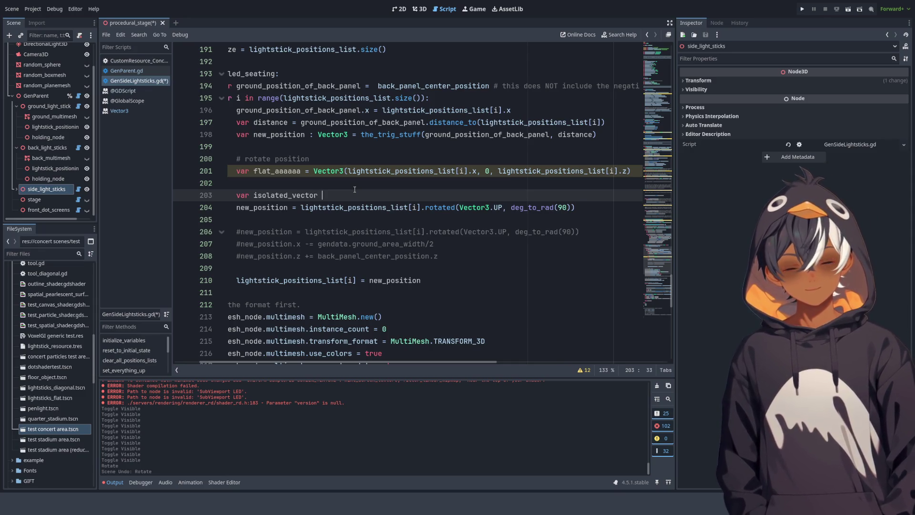
Write 'var isolated_vector : Vector3 = lightstick_positions_list[i]' on line 203.
{"action": "type", "text": ": Vector"}
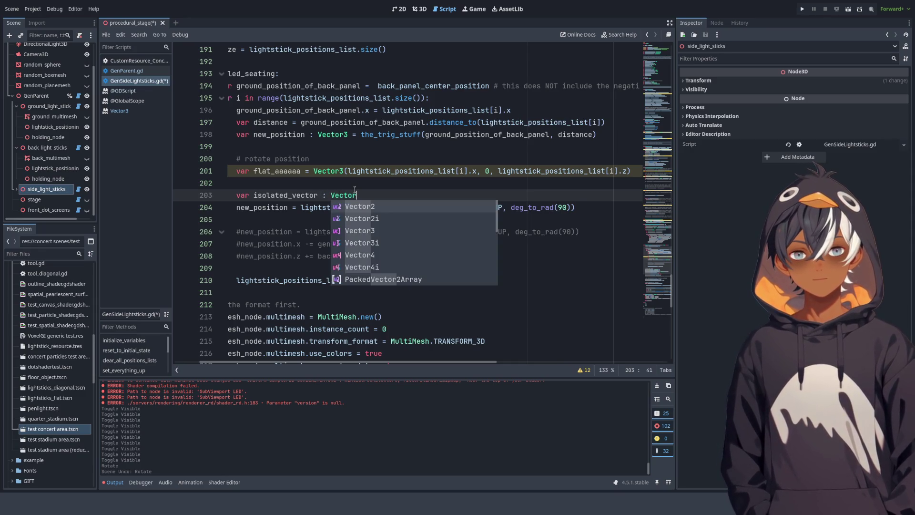
{"action": "type", "text": "3"}
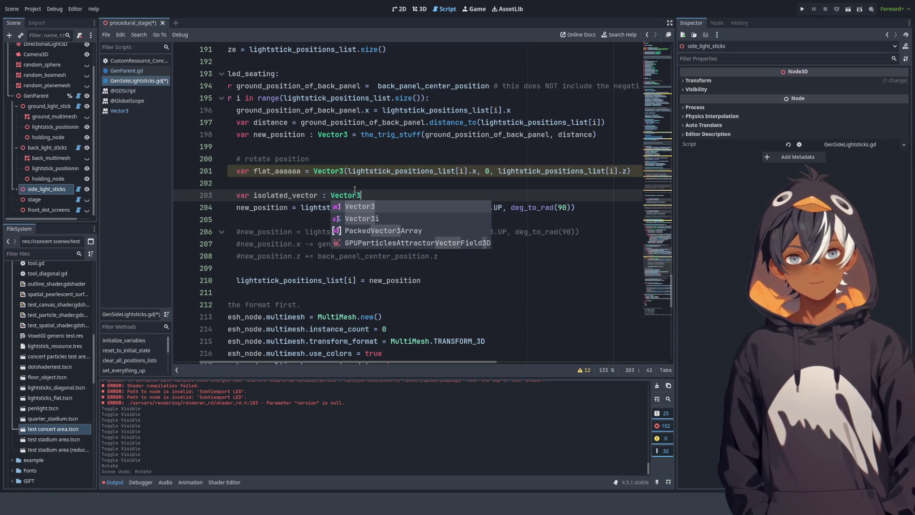
{"action": "type", "text": " ="}
{"action": "left_click", "coordinate": [305, 217]}
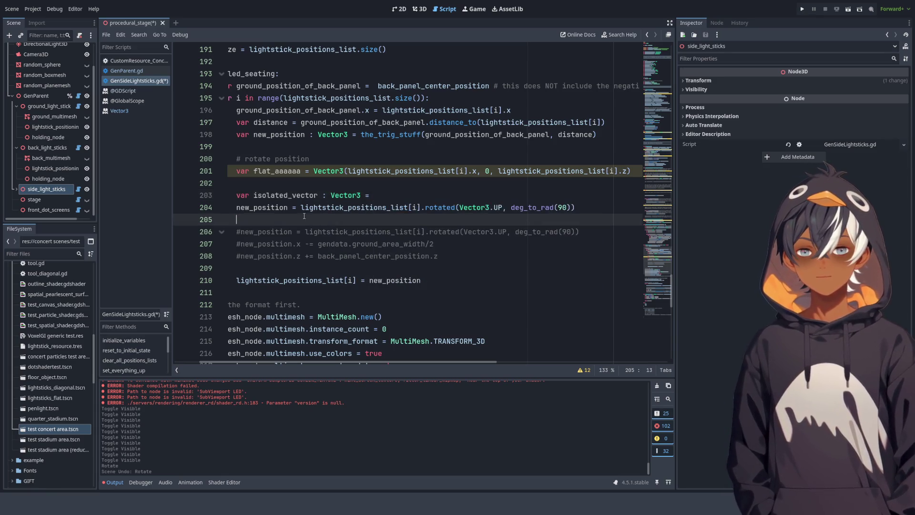
{"action": "left_click_drag", "start_coordinate": [303, 209], "coordinate": [413, 208]}
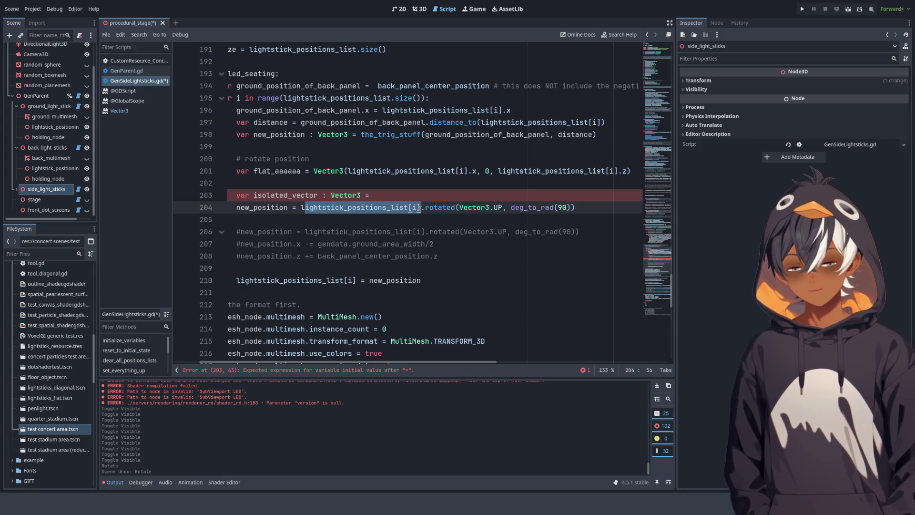
{"action": "left_click", "coordinate": [449, 196]}
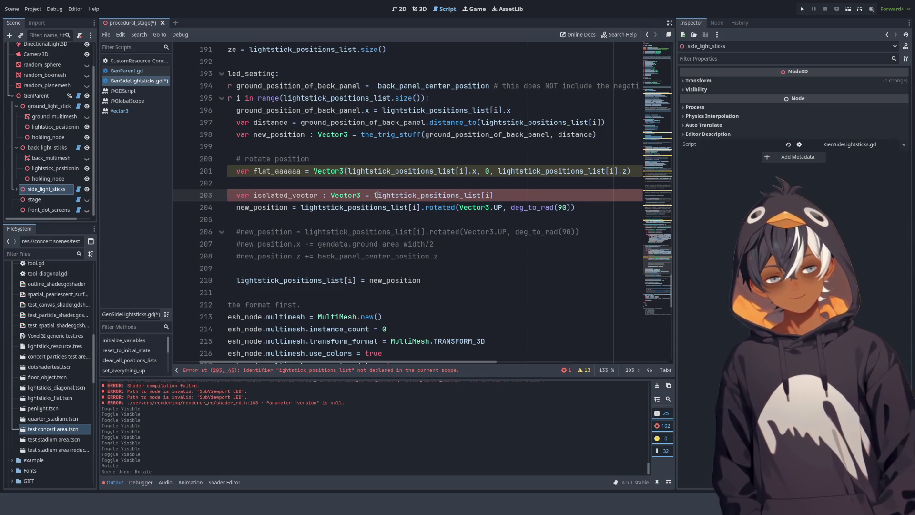
{"action": "left_click", "coordinate": [433, 184]}
{"action": "left_click_drag", "start_coordinate": [373, 195], "coordinate": [494, 195]}
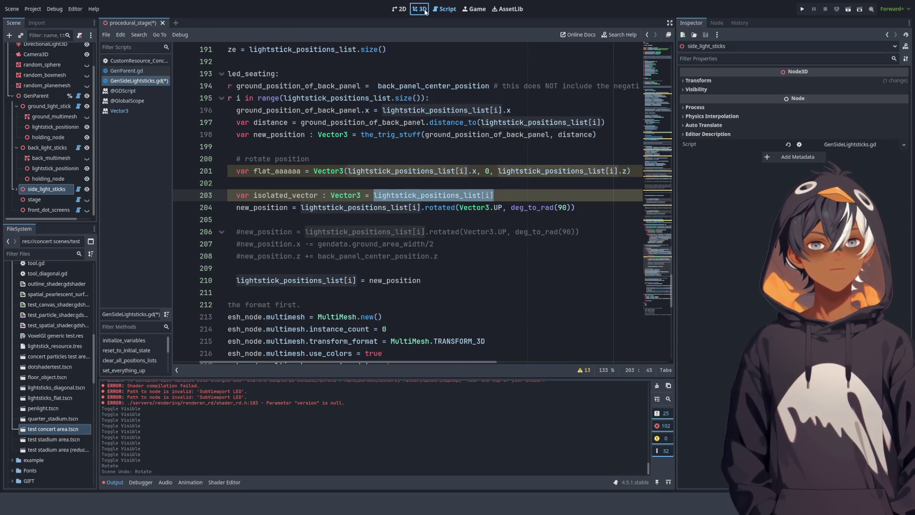
{"action": "left_click", "coordinate": [424, 11]}
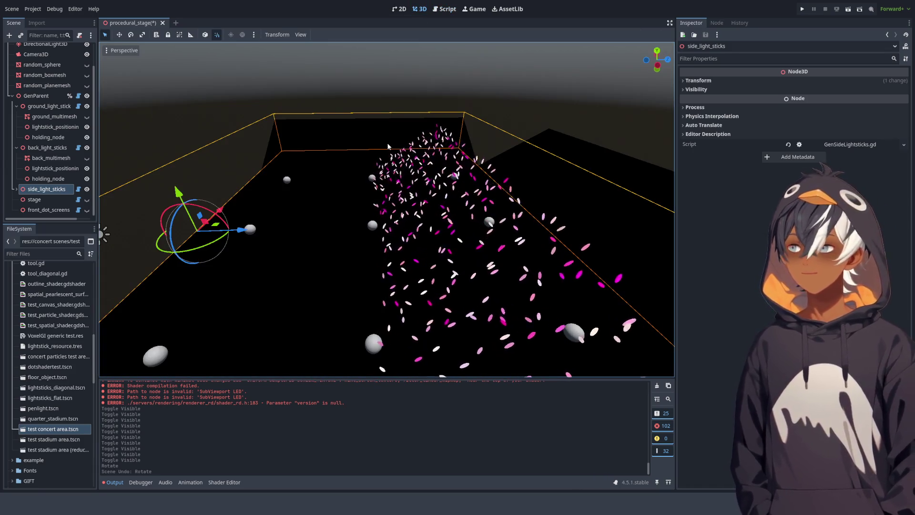
{"action": "left_click", "coordinate": [448, 10]}
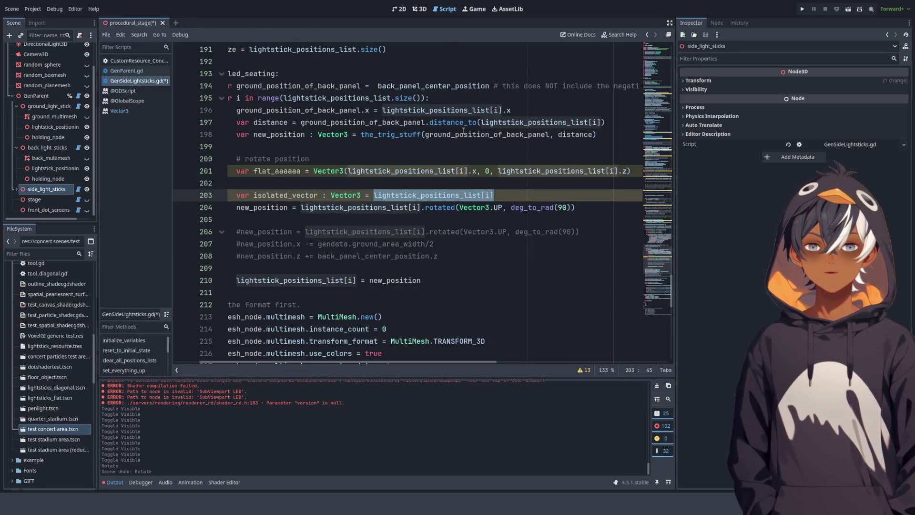
{"action": "left_click", "coordinate": [501, 196]}
{"action": "type", "text": "-"}
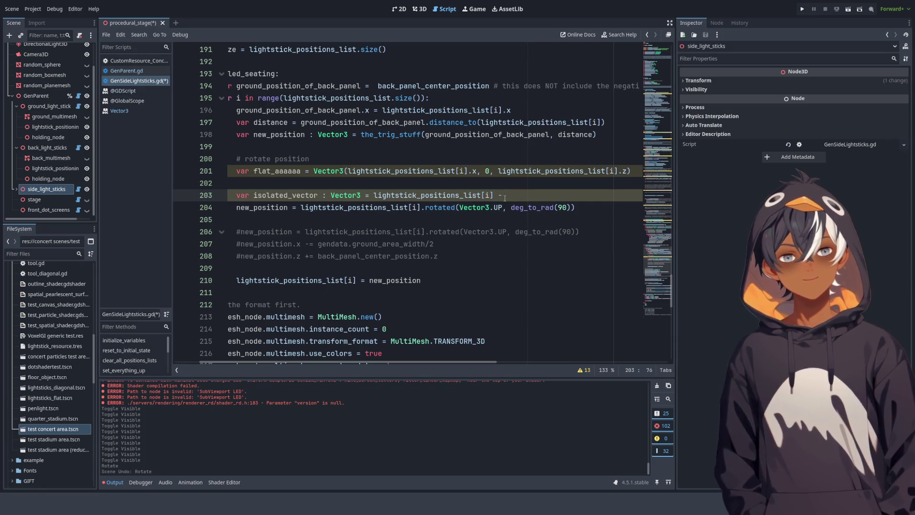
Check the lightstick crowd in the 3D view, then return to the lightstick script.
{"action": "left_click", "coordinate": [419, 9]}
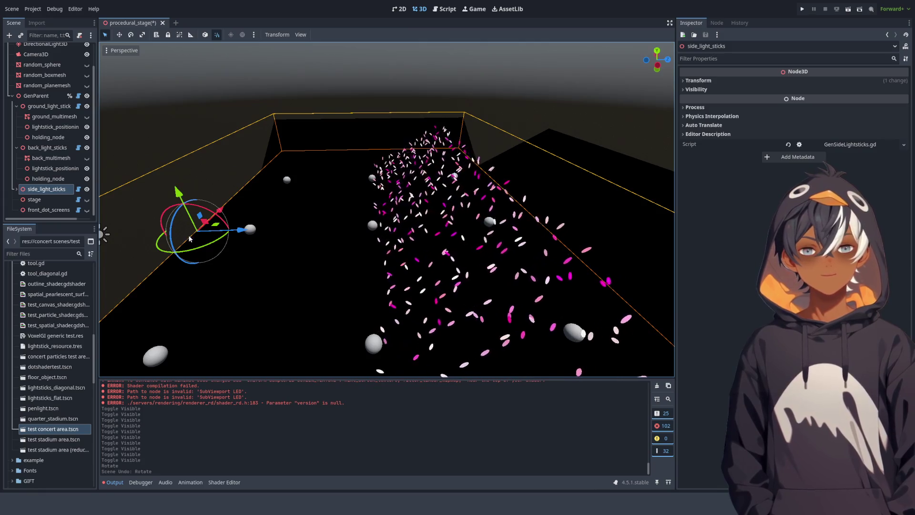
{"action": "mouse_move", "coordinate": [359, 227]}
{"action": "left_mouse_down"}
{"action": "mouse_move", "coordinate": [453, 241]}
{"action": "mouse_move", "coordinate": [457, 263]}
{"action": "mouse_move", "coordinate": [468, 236]}
{"action": "mouse_move", "coordinate": [467, 245]}
{"action": "mouse_move", "coordinate": [448, 247]}
{"action": "mouse_move", "coordinate": [318, 233]}
{"action": "mouse_move", "coordinate": [394, 222]}
{"action": "mouse_move", "coordinate": [402, 237]}
{"action": "left_mouse_up"}
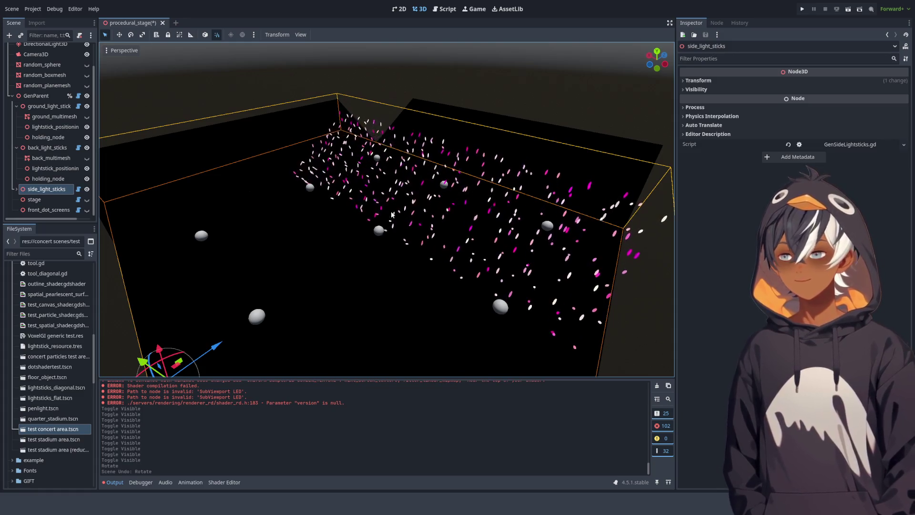
{"action": "left_click", "coordinate": [448, 10]}
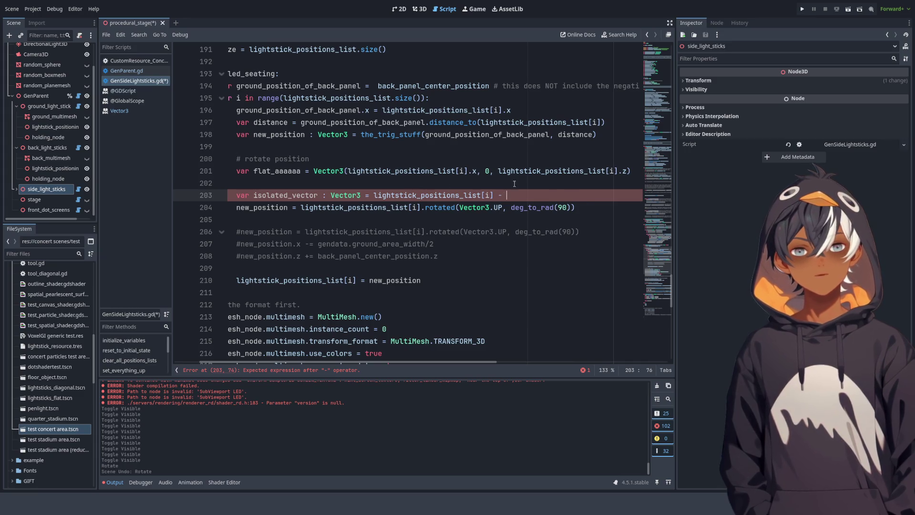
Subtract back_panel_center_position in the isolated_vector line and comment out the flat_aaaaa line.
{"action": "double_click", "coordinate": [439, 87]}
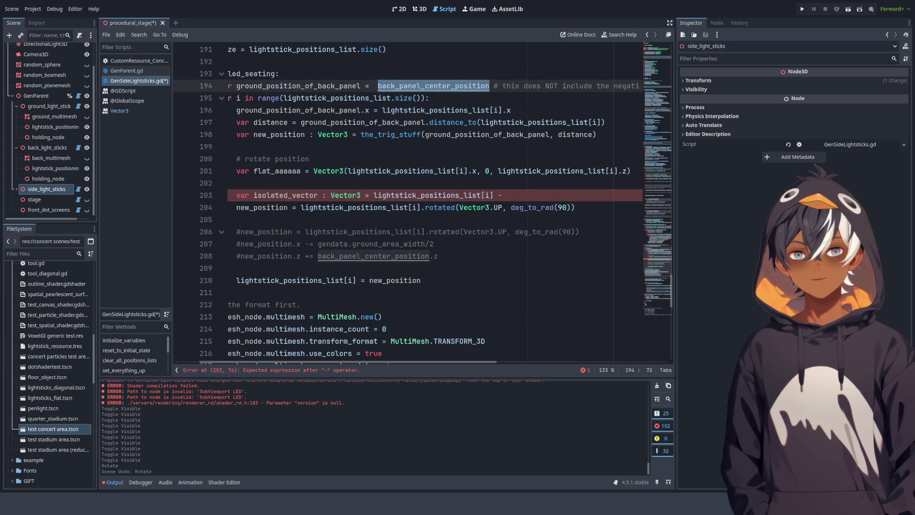
{"action": "left_click", "coordinate": [548, 197]}
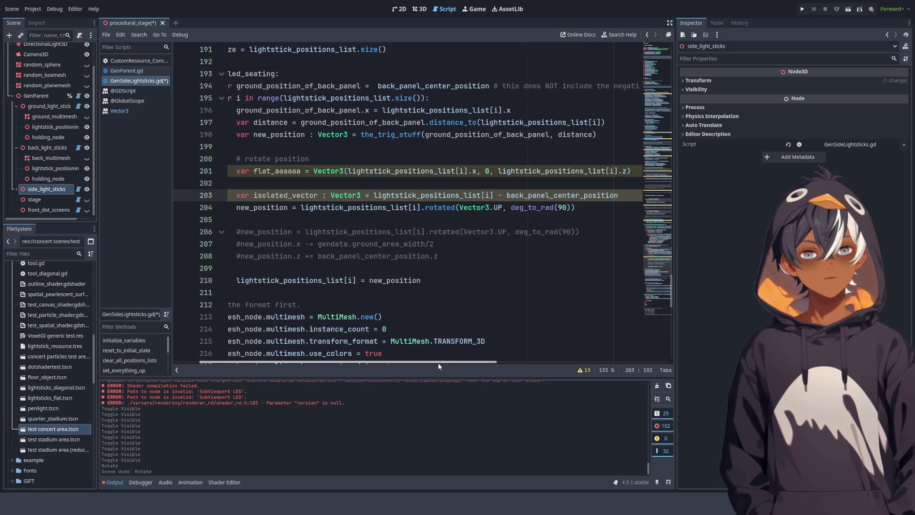
{"action": "scroll", "coordinate": [437, 363], "scroll_direction": "left", "scroll_amount": 3}
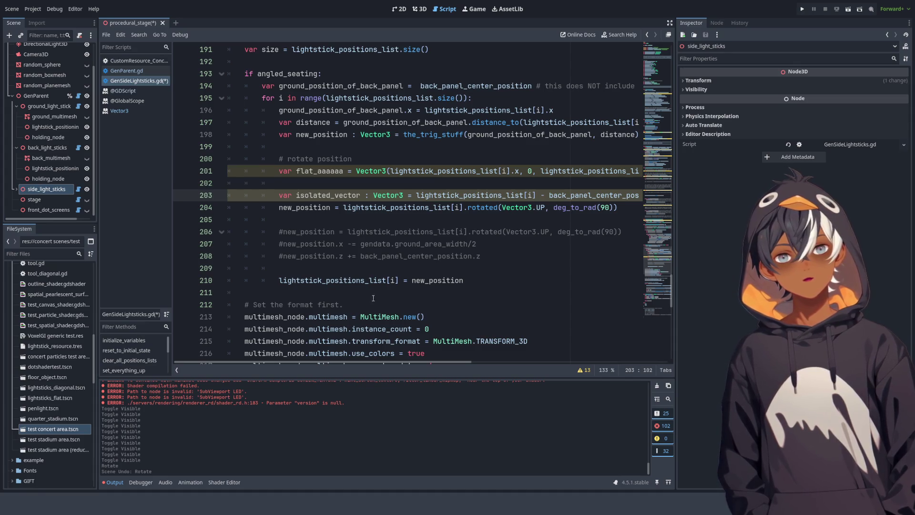
{"action": "mouse_move", "coordinate": [372, 364]}
{"action": "left_mouse_down"}
{"action": "mouse_move", "coordinate": [457, 360]}
{"action": "mouse_move", "coordinate": [371, 361]}
{"action": "left_mouse_up"}
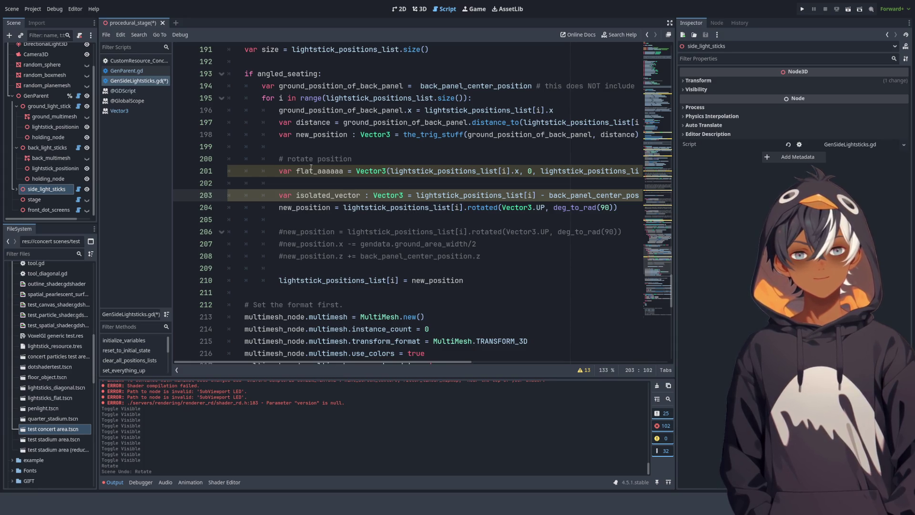
{"action": "mouse_move", "coordinate": [402, 362]}
{"action": "left_mouse_down"}
{"action": "mouse_move", "coordinate": [453, 361]}
{"action": "mouse_move", "coordinate": [403, 361]}
{"action": "left_mouse_up"}
{"action": "left_click", "coordinate": [342, 170]}
{"action": "key", "text": "ctrl+k"}
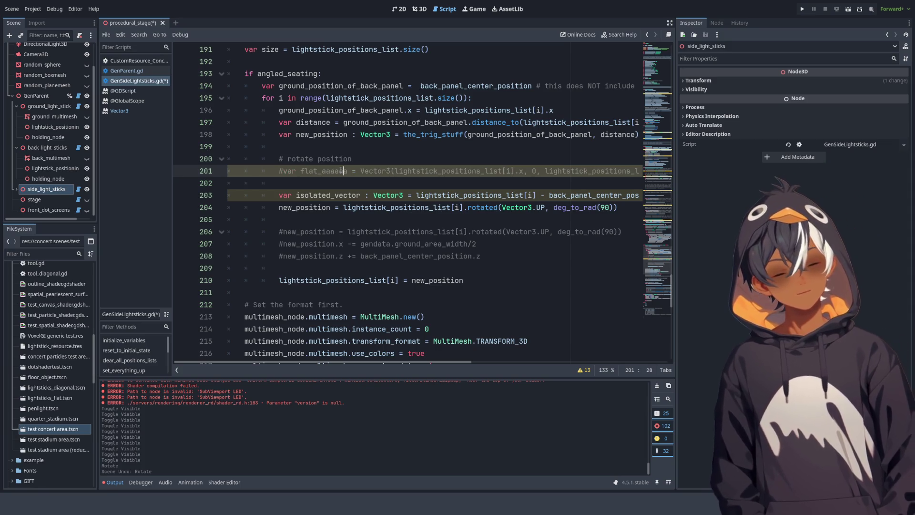
Review isolated_vector and the list lookup on lines 203–204, then open the Plane class help.
{"action": "left_click", "coordinate": [305, 208]}
{"action": "double_click", "coordinate": [306, 209]}
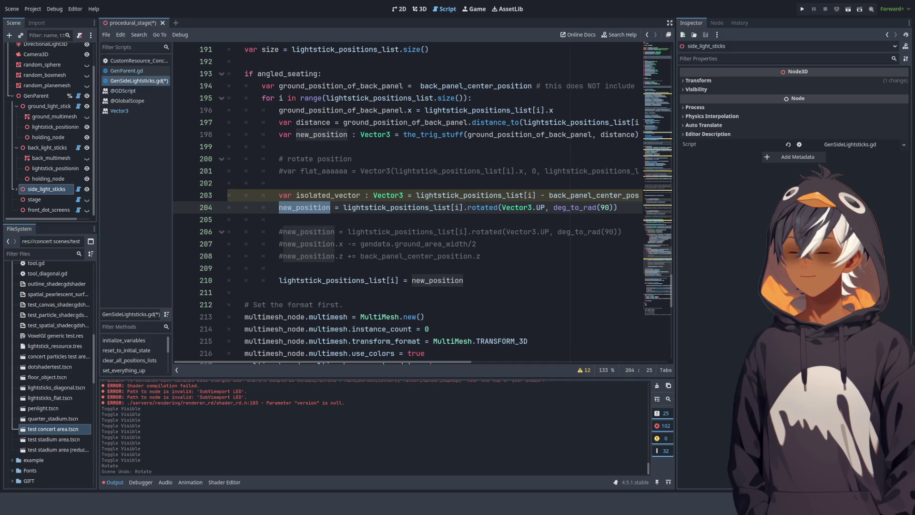
{"action": "left_click", "coordinate": [442, 207]}
{"action": "mouse_move", "coordinate": [411, 361]}
{"action": "left_mouse_down"}
{"action": "mouse_move", "coordinate": [471, 359]}
{"action": "mouse_move", "coordinate": [422, 365]}
{"action": "left_mouse_up"}
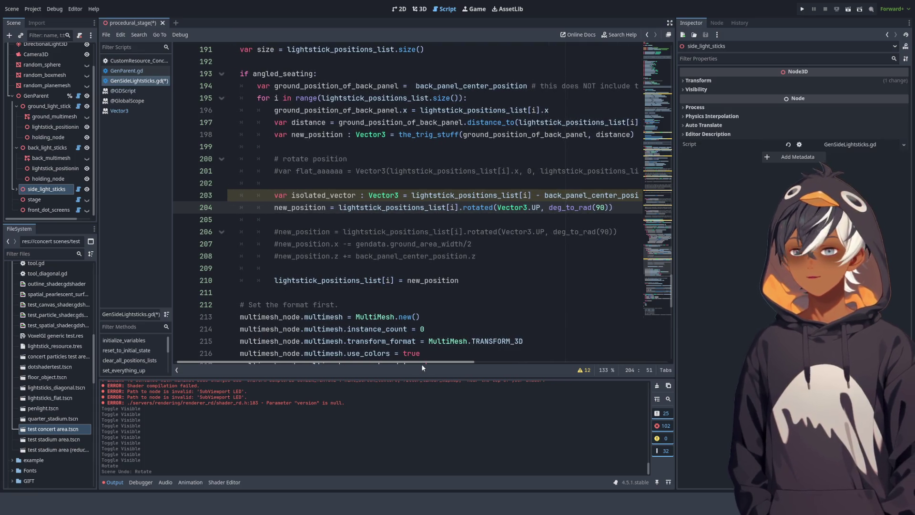
{"action": "mouse_move", "coordinate": [421, 364]}
{"action": "left_mouse_down"}
{"action": "mouse_move", "coordinate": [482, 372]}
{"action": "mouse_move", "coordinate": [431, 376]}
{"action": "mouse_move", "coordinate": [442, 378]}
{"action": "left_mouse_up"}
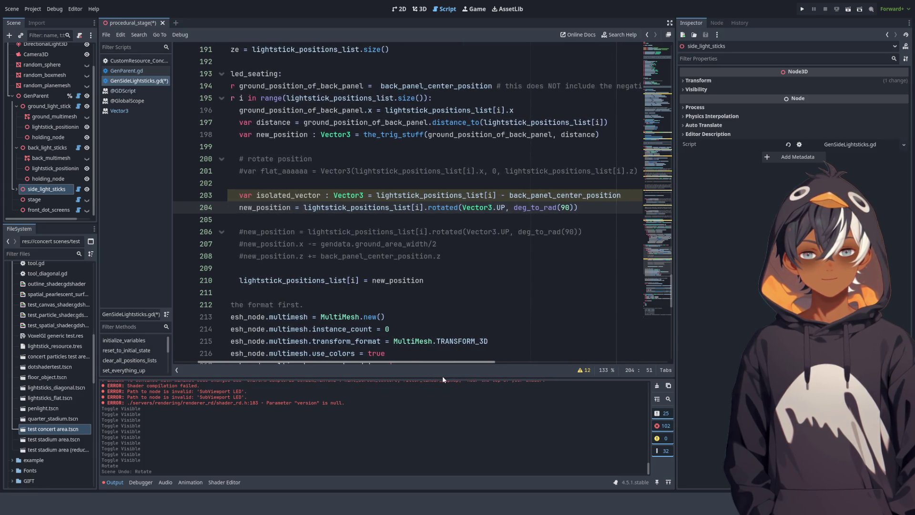
{"action": "double_click", "coordinate": [288, 195]}
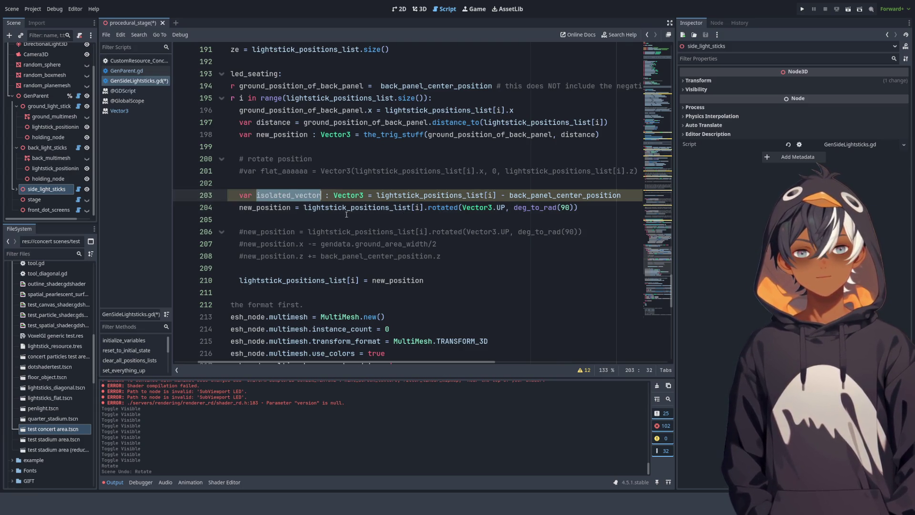
{"action": "left_click_drag", "start_coordinate": [423, 207], "coordinate": [304, 207]}
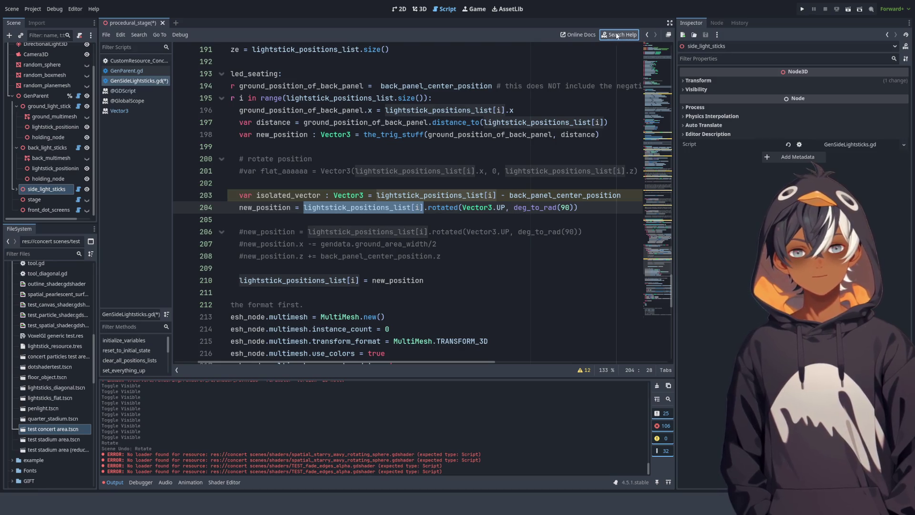
{"action": "left_click", "coordinate": [402, 242], "text": "ctrl"}
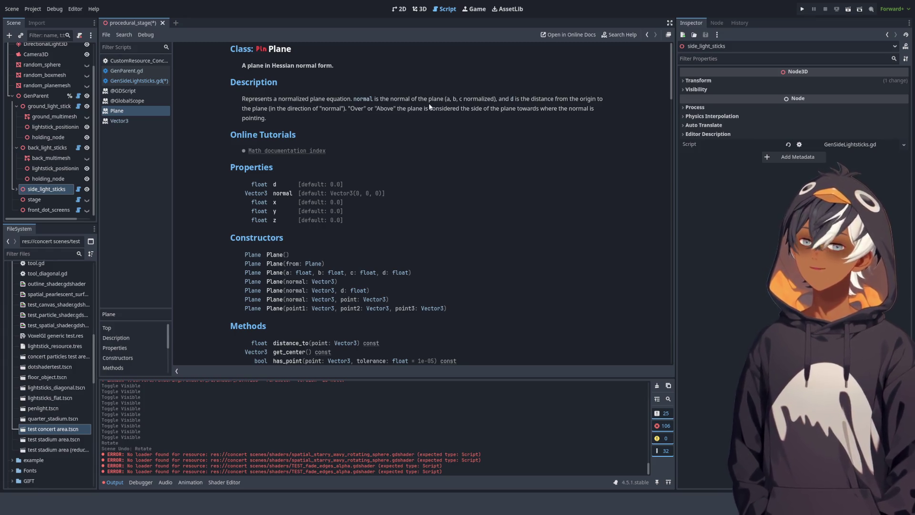
Read the Plane class description of its normal, then return to the 3D stage view.
{"action": "mouse_move", "coordinate": [409, 99]}
{"action": "left_mouse_down"}
{"action": "mouse_move", "coordinate": [427, 98]}
{"action": "mouse_move", "coordinate": [241, 98]}
{"action": "mouse_move", "coordinate": [552, 99]}
{"action": "mouse_move", "coordinate": [496, 99]}
{"action": "left_mouse_up"}
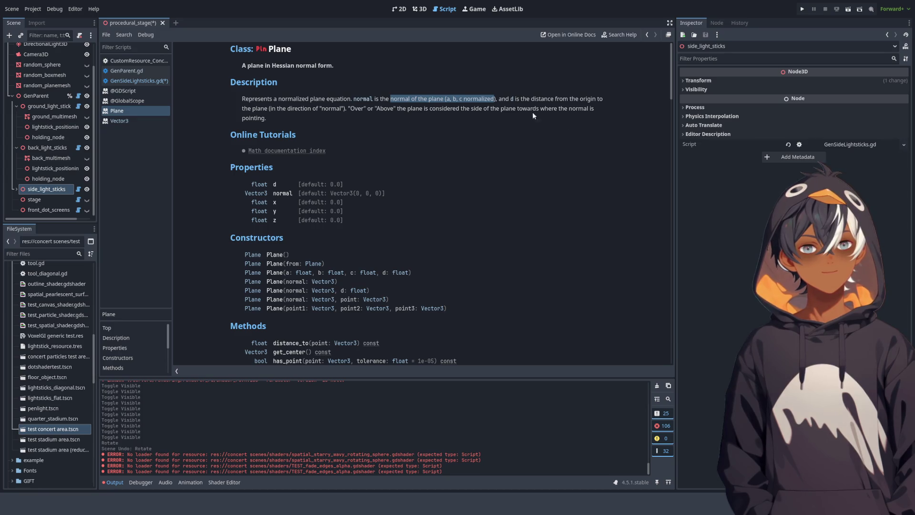
{"action": "scroll", "coordinate": [434, 185], "scroll_direction": "down", "scroll_amount": 5}
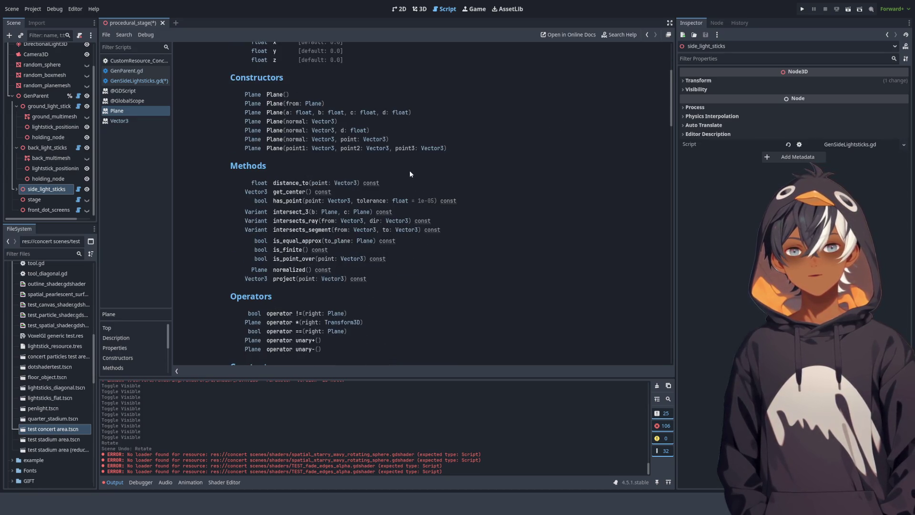
{"action": "scroll", "coordinate": [426, 176], "scroll_direction": "up", "scroll_amount": 5}
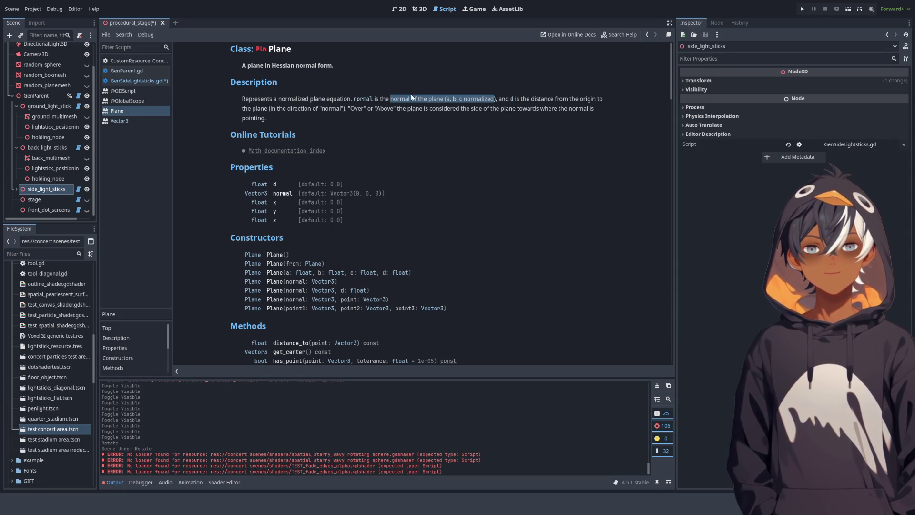
{"action": "left_click", "coordinate": [390, 100]}
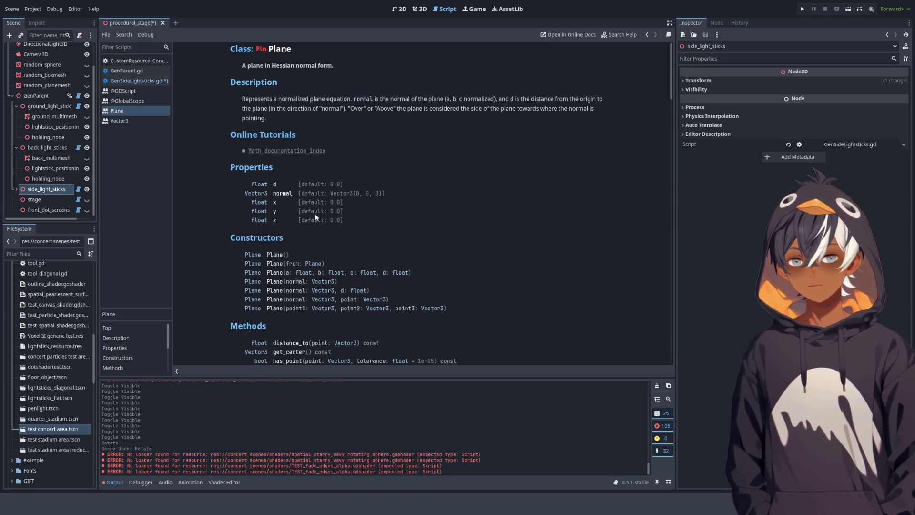
{"action": "scroll", "coordinate": [320, 207], "scroll_direction": "down", "scroll_amount": 5}
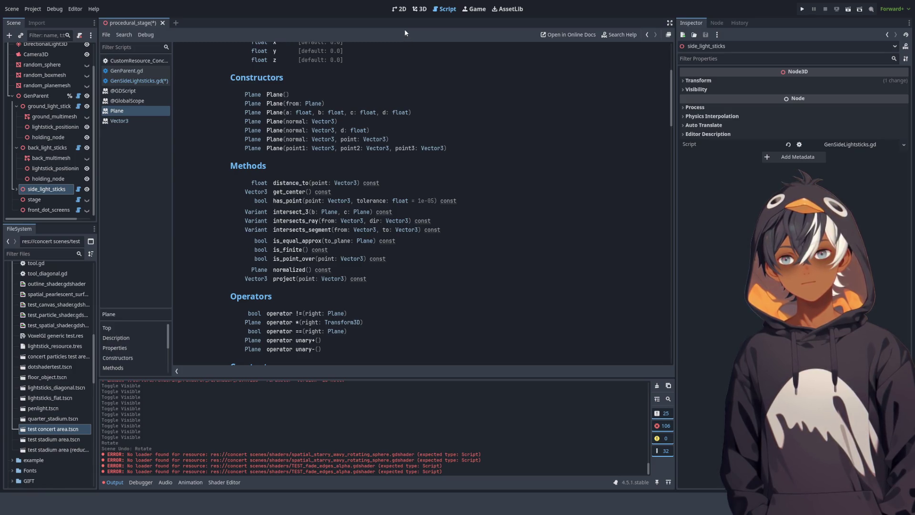
{"action": "left_click", "coordinate": [415, 11]}
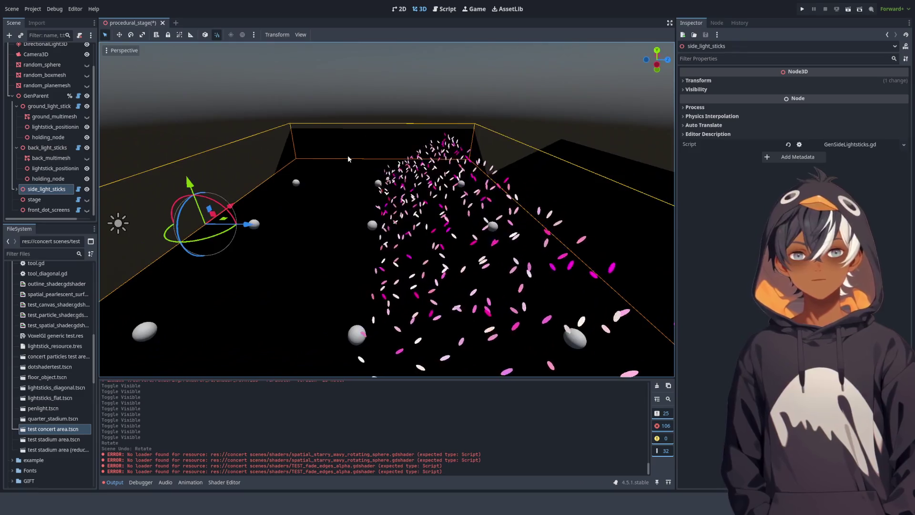
Orbit the stage from above and from a low side angle, then go back to the script workspace.
{"action": "mouse_move", "coordinate": [318, 140]}
{"action": "left_mouse_down"}
{"action": "mouse_move", "coordinate": [309, 122]}
{"action": "mouse_move", "coordinate": [333, 185]}
{"action": "left_mouse_up"}
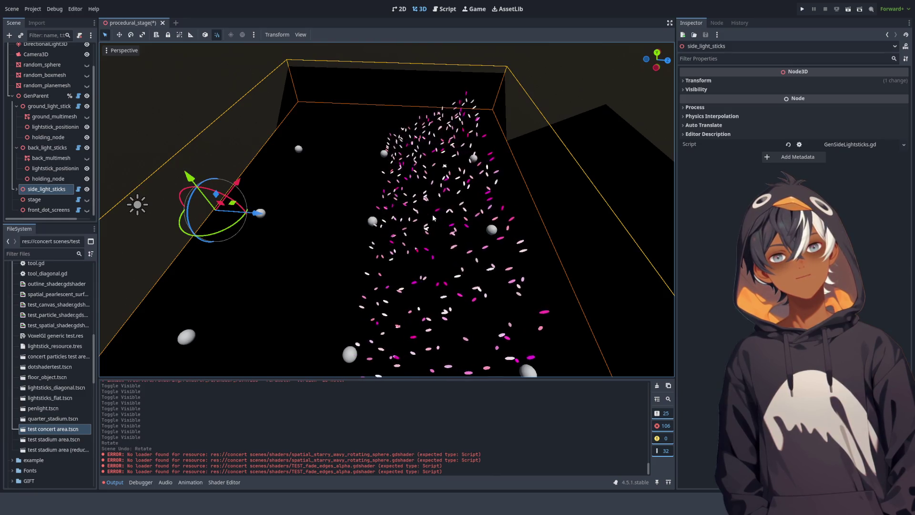
{"action": "key", "text": "KP_2"}
{"action": "key", "text": "KP_2"}
{"action": "key", "text": "KP_2"}
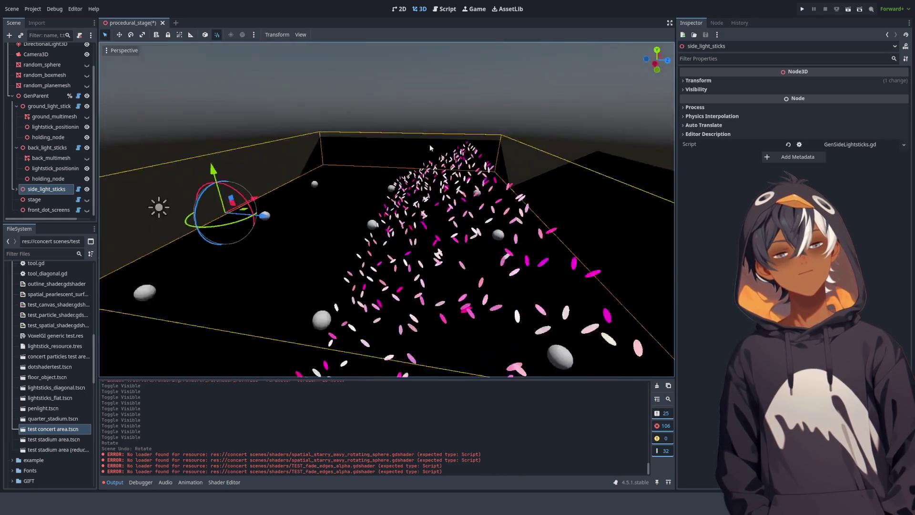
{"action": "key", "text": "KP_8"}
{"action": "key", "text": "KP_8"}
{"action": "key", "text": "KP_8"}
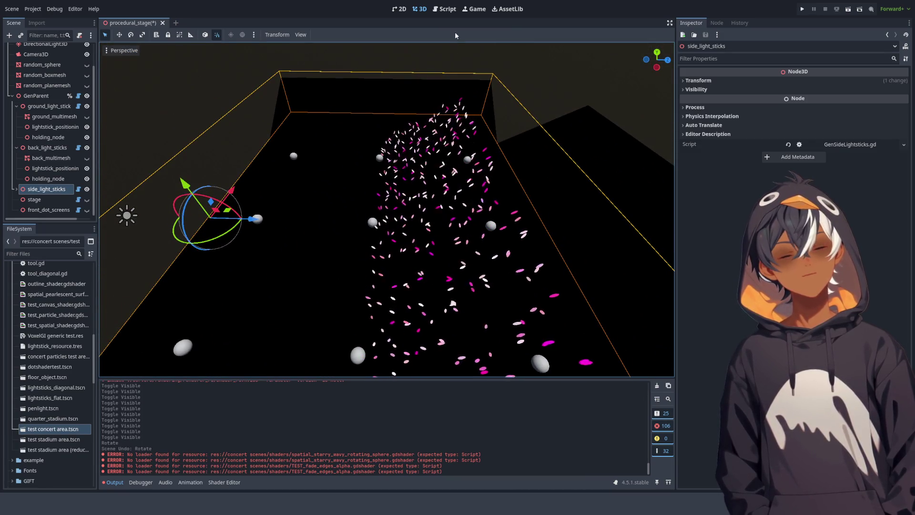
{"action": "left_click", "coordinate": [447, 10]}
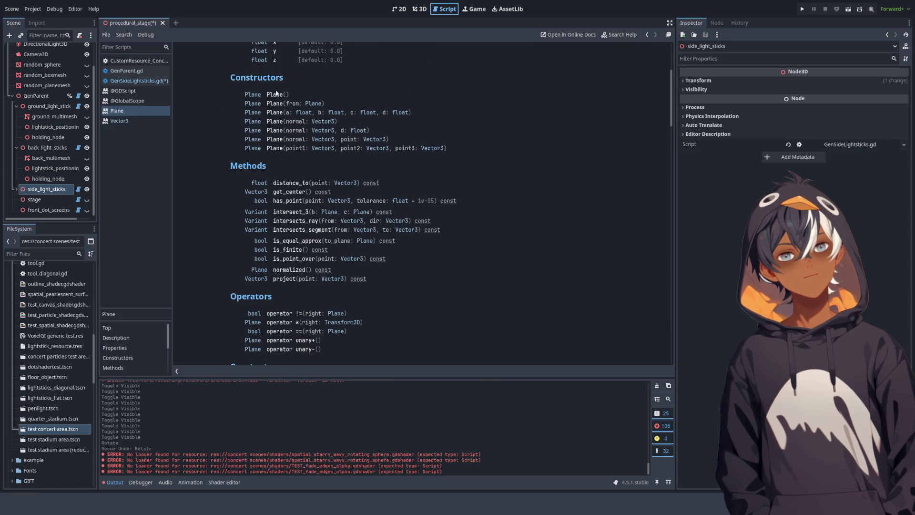
Open GenSideLightsticks.gd at the angled_seating block and place the caret at the start of line 198.
{"action": "left_click", "coordinate": [121, 81]}
{"action": "scroll", "coordinate": [449, 209], "scroll_direction": "down", "scroll_amount": 10}
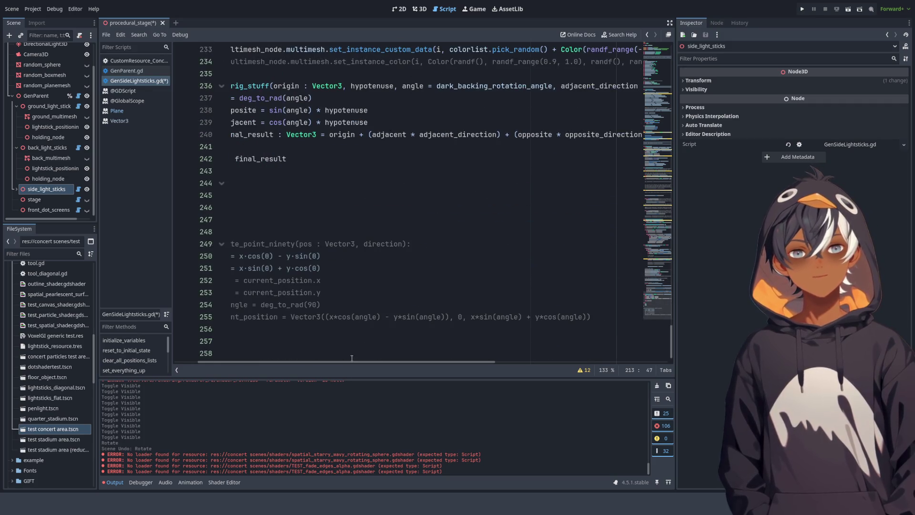
{"action": "left_click_drag", "start_coordinate": [347, 362], "coordinate": [274, 361]}
{"action": "scroll", "coordinate": [383, 195], "scroll_direction": "down", "scroll_amount": 1}
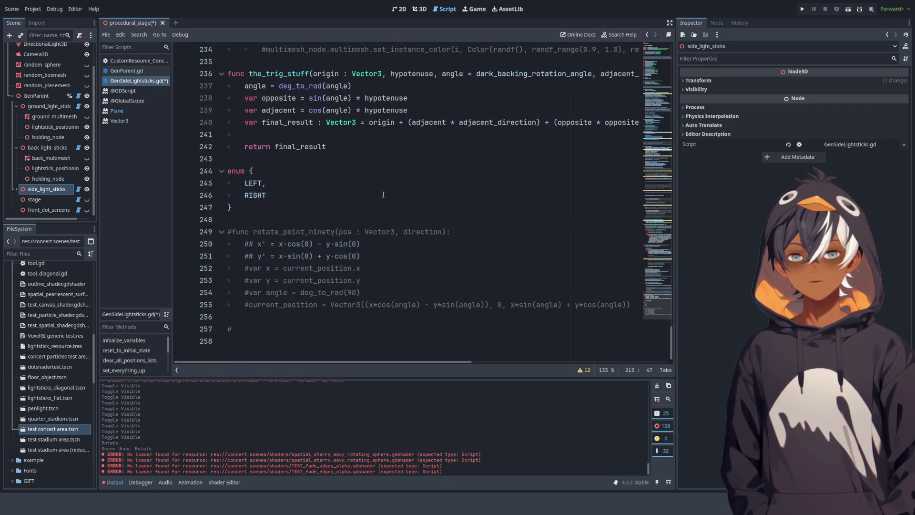
{"action": "scroll", "coordinate": [383, 195], "scroll_direction": "up", "scroll_amount": 5}
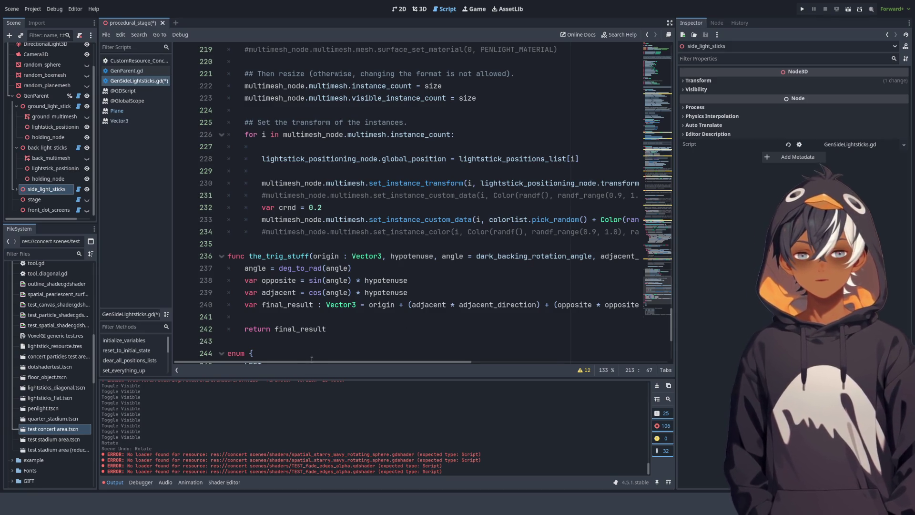
{"action": "mouse_move", "coordinate": [323, 365]}
{"action": "left_mouse_down"}
{"action": "mouse_move", "coordinate": [536, 362]}
{"action": "mouse_move", "coordinate": [299, 365]}
{"action": "left_mouse_up"}
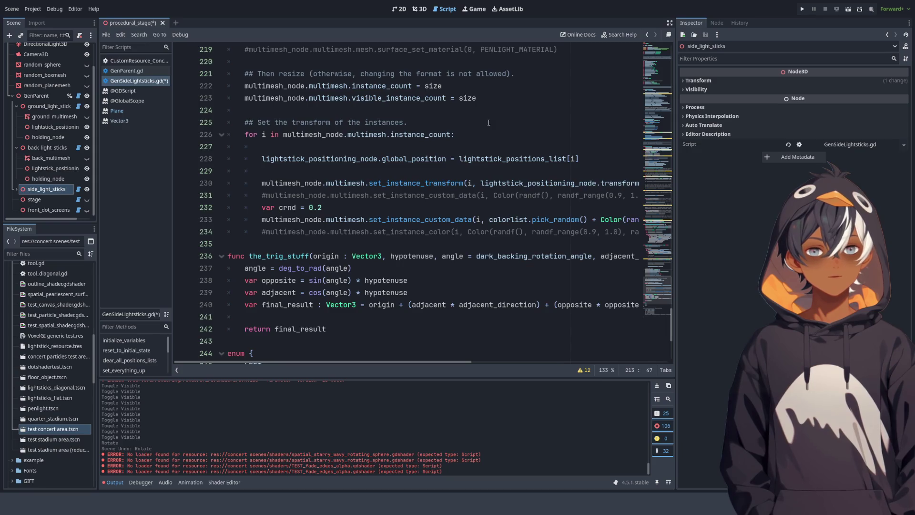
{"action": "scroll", "coordinate": [488, 123], "scroll_direction": "up", "scroll_amount": 5}
{"action": "scroll", "coordinate": [476, 180], "scroll_direction": "up", "scroll_amount": 3}
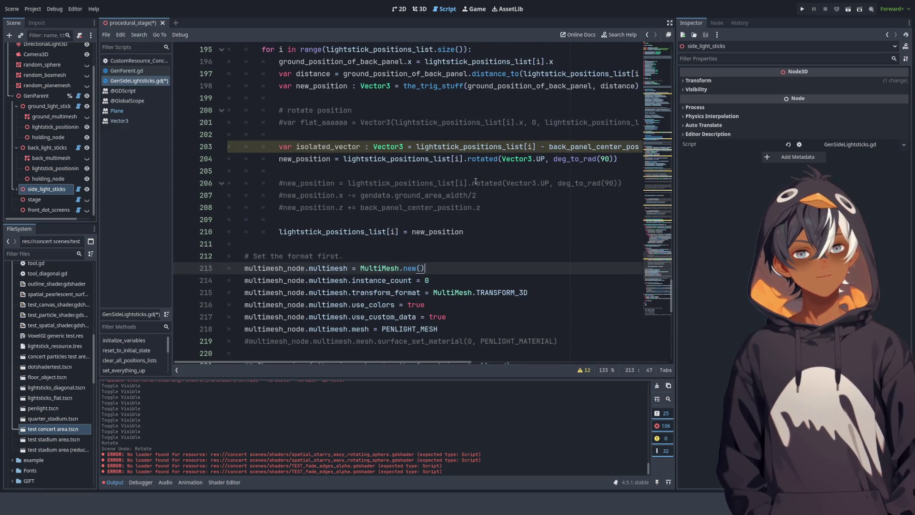
{"action": "scroll", "coordinate": [403, 191], "scroll_direction": "up", "scroll_amount": 3}
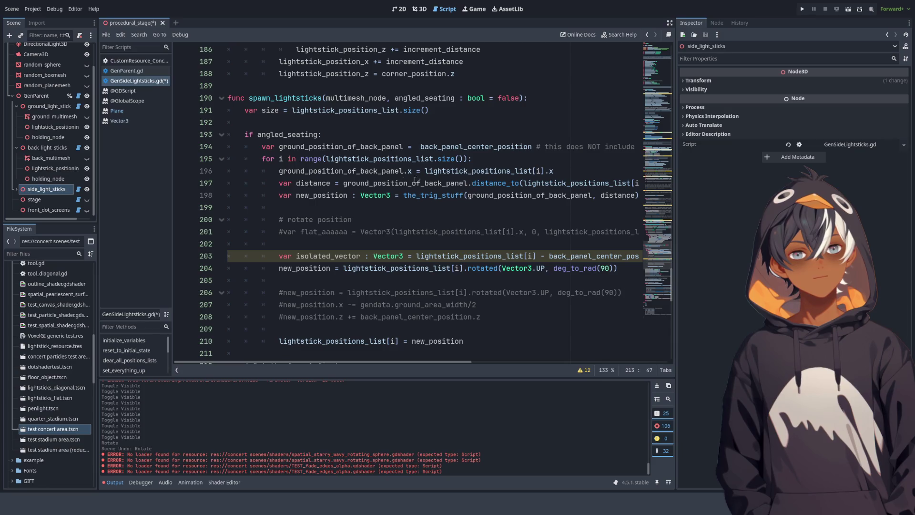
{"action": "mouse_move", "coordinate": [333, 362]}
{"action": "left_mouse_down"}
{"action": "mouse_move", "coordinate": [374, 363]}
{"action": "mouse_move", "coordinate": [312, 360]}
{"action": "mouse_move", "coordinate": [345, 361]}
{"action": "left_mouse_up"}
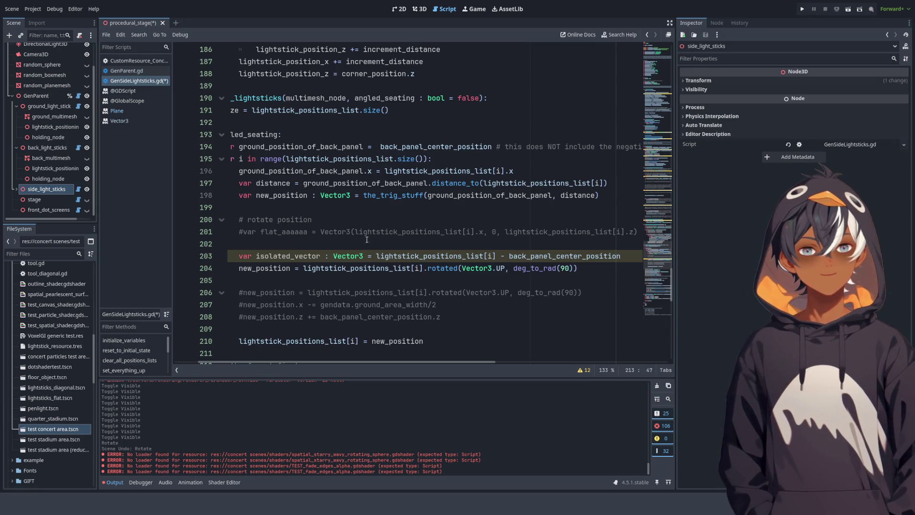
{"action": "left_click", "coordinate": [242, 197]}
Start line 198 as 'var new_position' = lightstick_positions_list[i] - and drop 'var' from line 199.
{"action": "key", "text": "ctrl+shift+Return"}
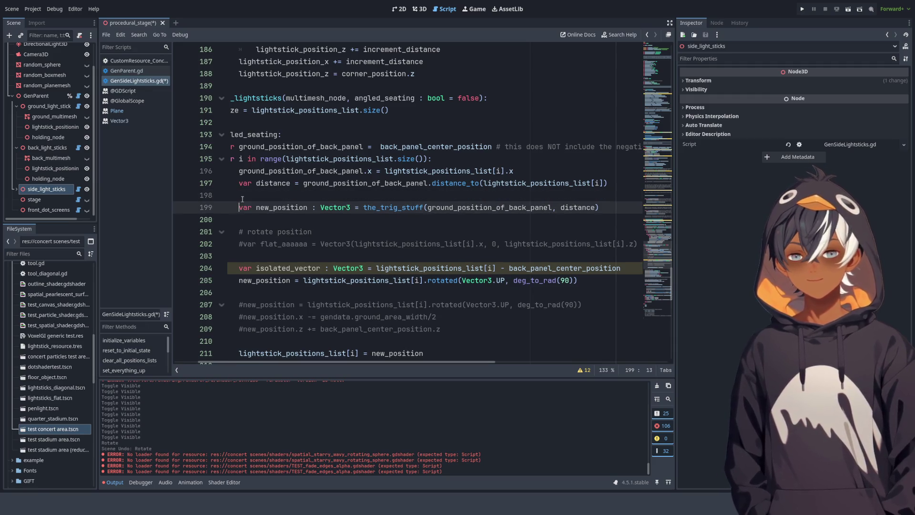
{"action": "type", "text": "var new_position"}
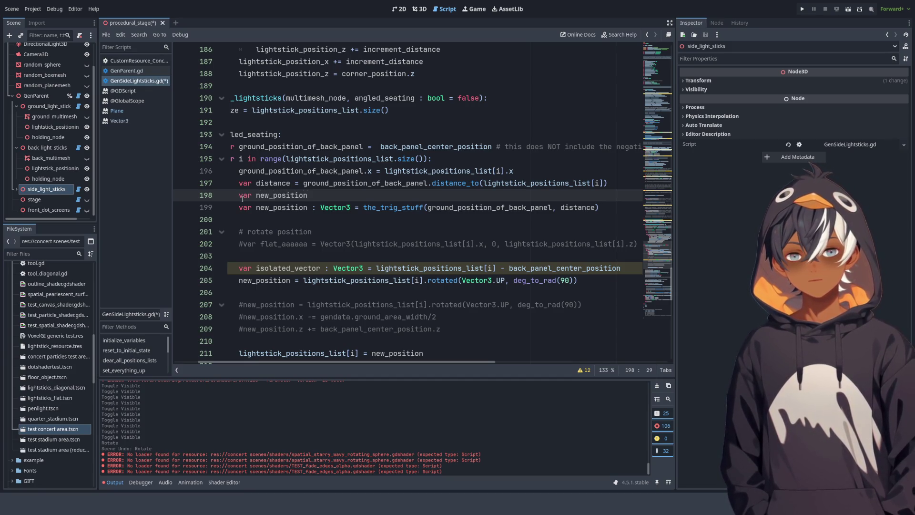
{"action": "left_click_drag", "start_coordinate": [255, 209], "coordinate": [239, 205]}
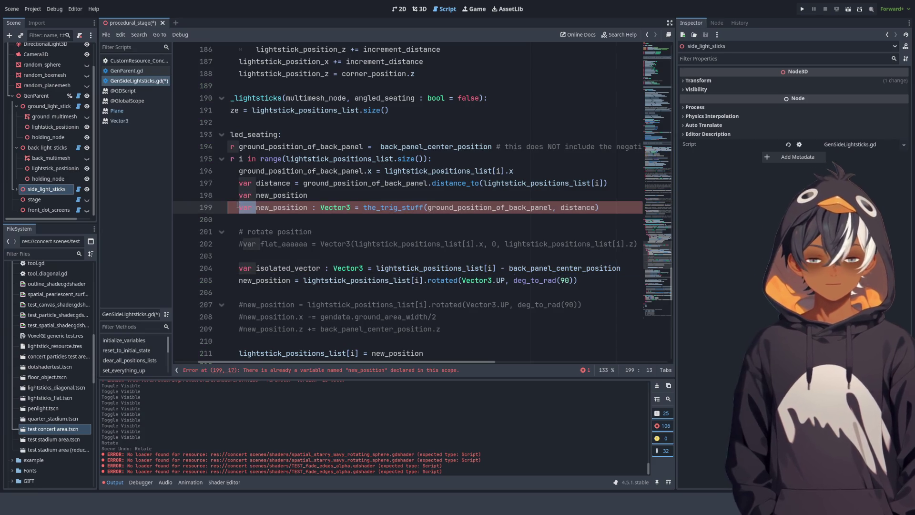
{"action": "key", "text": "BackSpace"}
{"action": "left_click", "coordinate": [338, 191]}
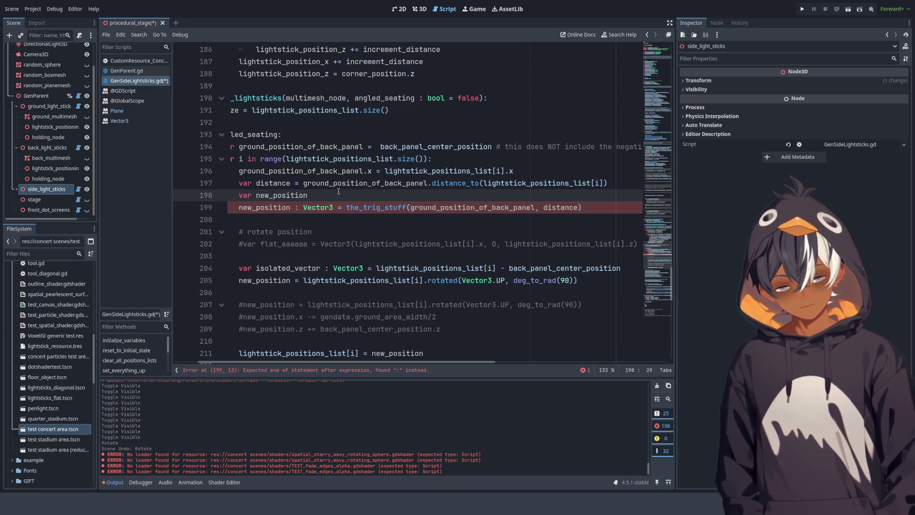
{"action": "type", "text": "="}
{"action": "left_click", "coordinate": [306, 220]}
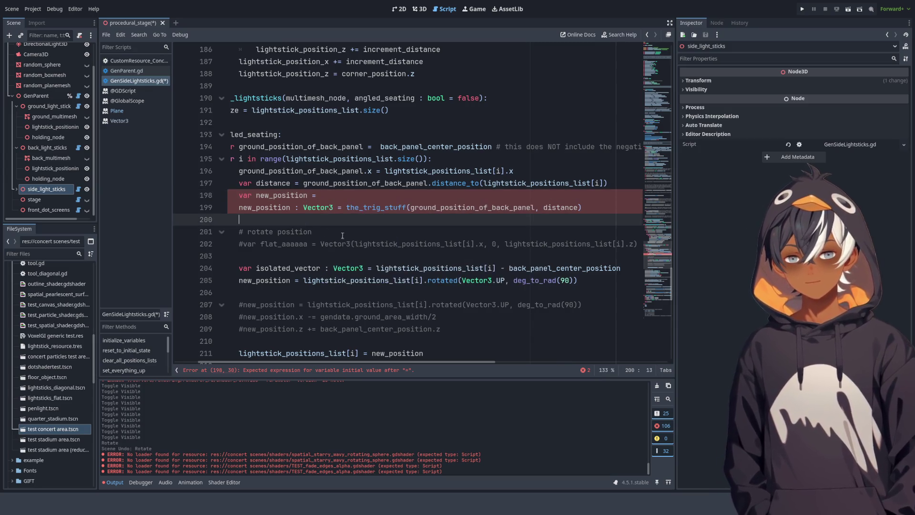
{"action": "left_click_drag", "start_coordinate": [304, 280], "coordinate": [423, 280]}
{"action": "key", "text": "ctrl+c"}
{"action": "left_click", "coordinate": [476, 196]}
{"action": "key", "text": "ctrl+v"}
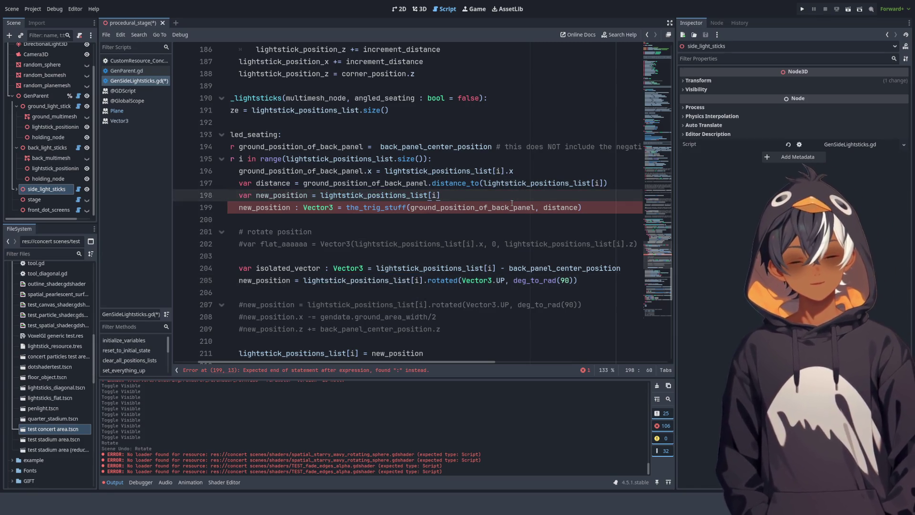
{"action": "type", "text": " -"}
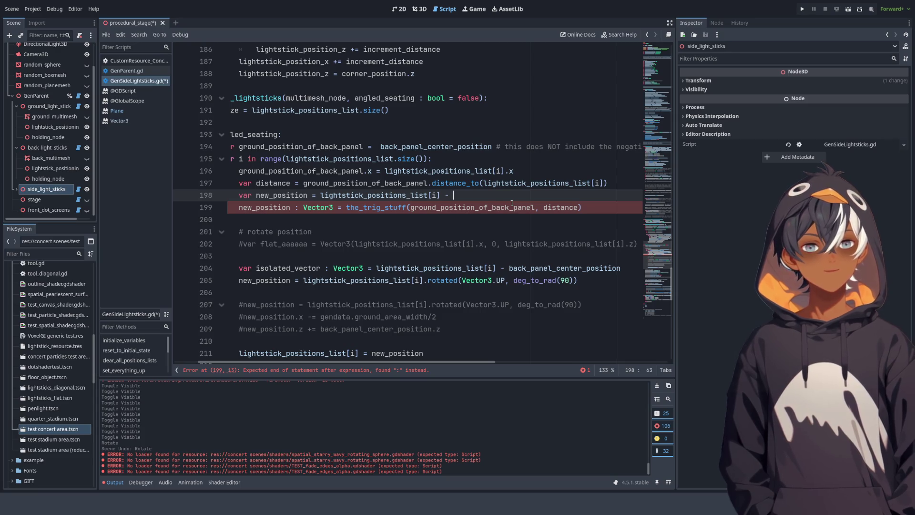
Subtract back_panel_center_position from lightstick_positions_list[i] on line 198.
{"action": "triple_click", "coordinate": [448, 146]}
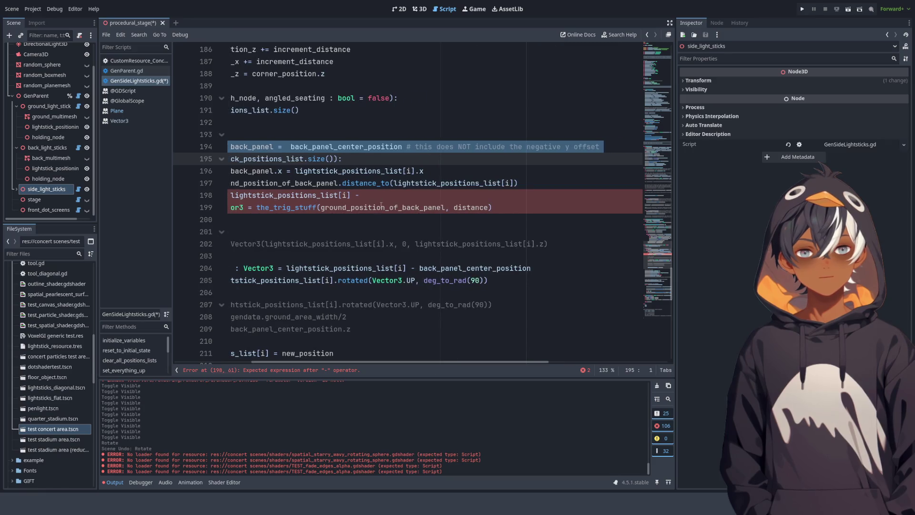
{"action": "left_click", "coordinate": [321, 199]}
{"action": "key", "text": "End"}
{"action": "key", "text": "ctrl+v"}
{"action": "left_click", "coordinate": [361, 195]}
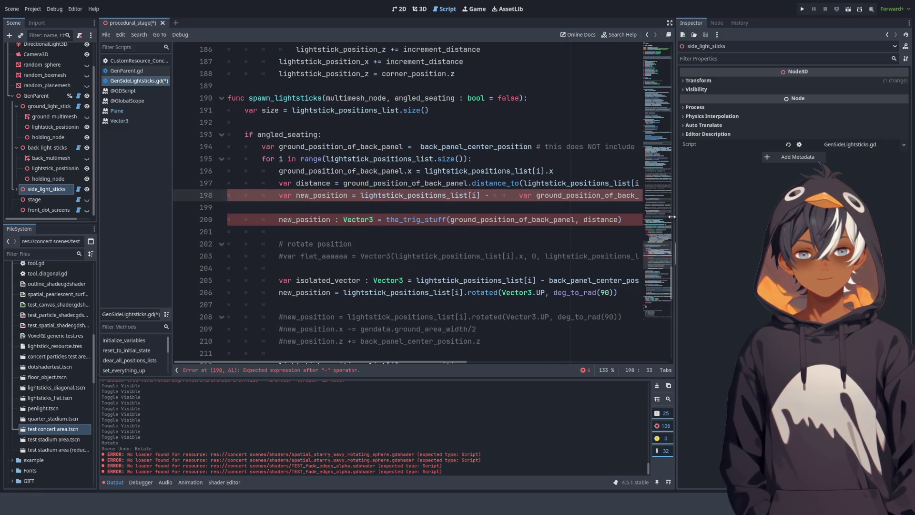
{"action": "key", "text": "ctrl+z"}
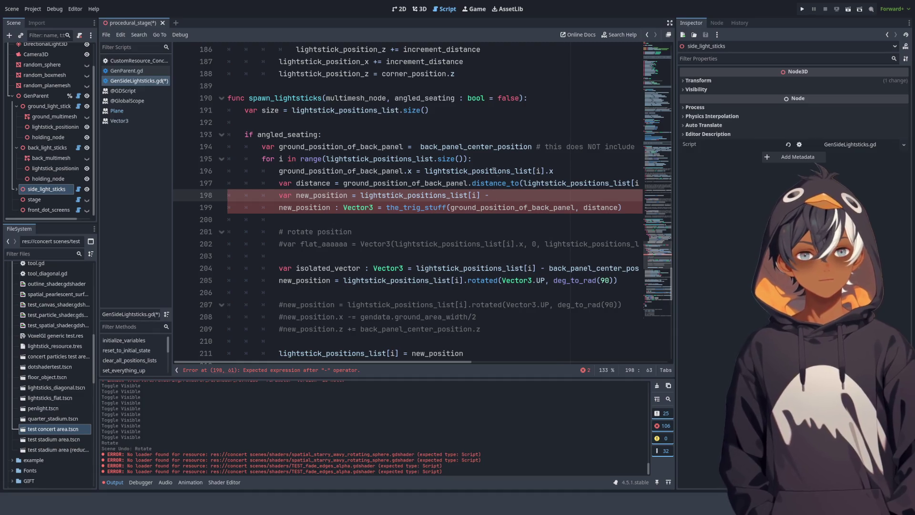
{"action": "double_click", "coordinate": [486, 147]}
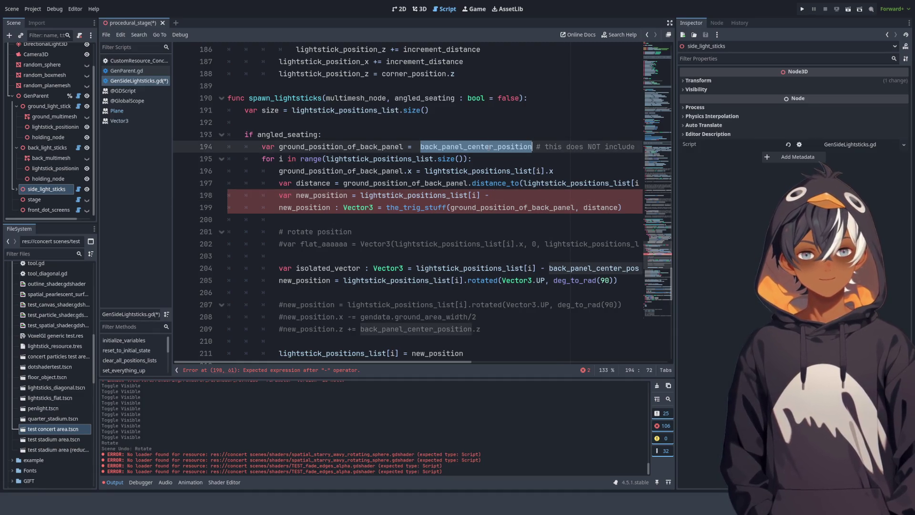
{"action": "key", "text": "ctrl+c"}
{"action": "left_click", "coordinate": [513, 195]}
{"action": "key", "text": "ctrl+v"}
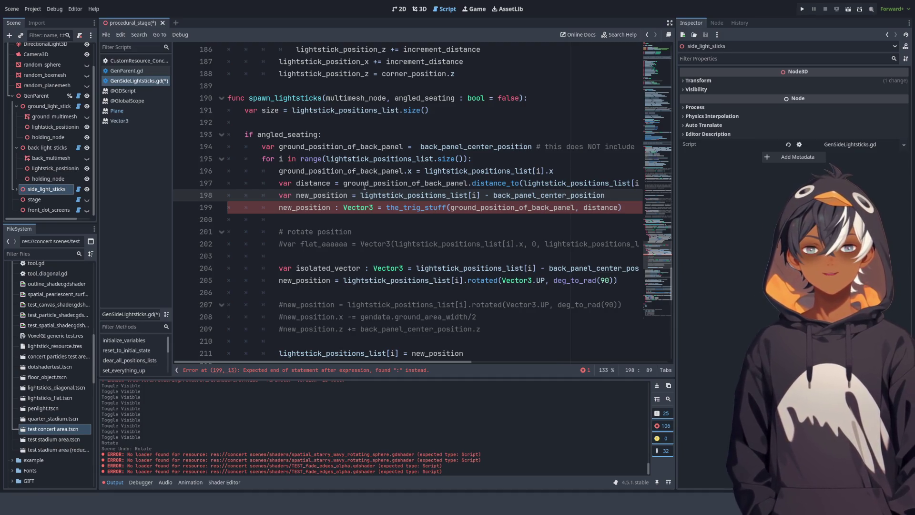
{"action": "type", "text": "("}
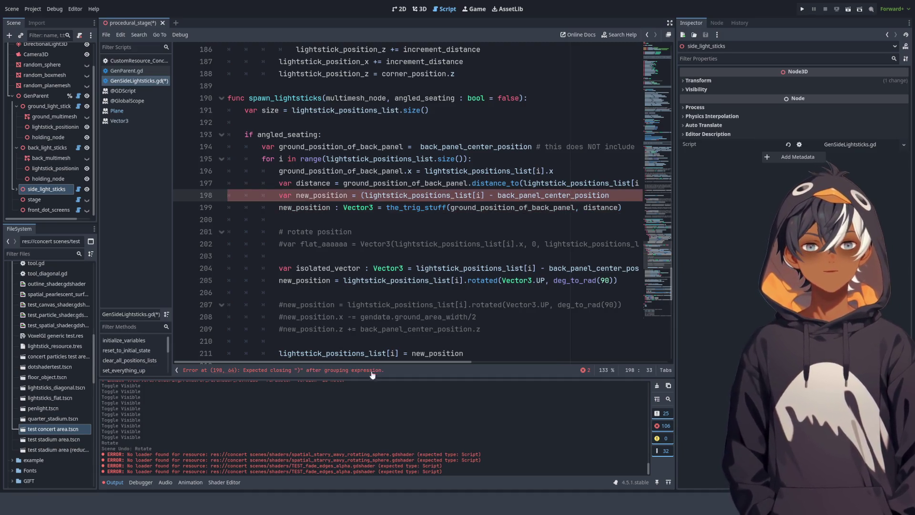
{"action": "left_click_drag", "start_coordinate": [375, 361], "coordinate": [458, 360]}
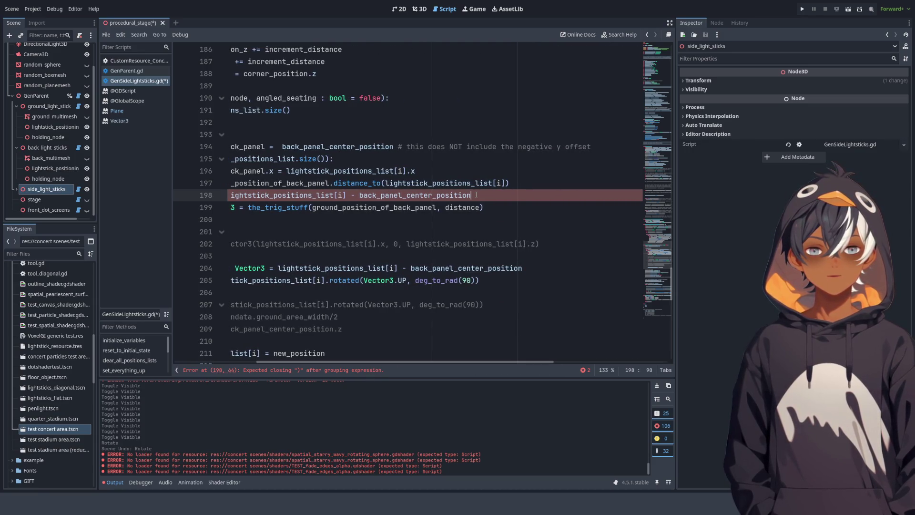
{"action": "type", "text": ")"}
Append .rotated(Vector3.UP, deg_to_rad(90)) to the offset expression on line 198.
{"action": "left_click_drag", "start_coordinate": [326, 280], "coordinate": [501, 283]}
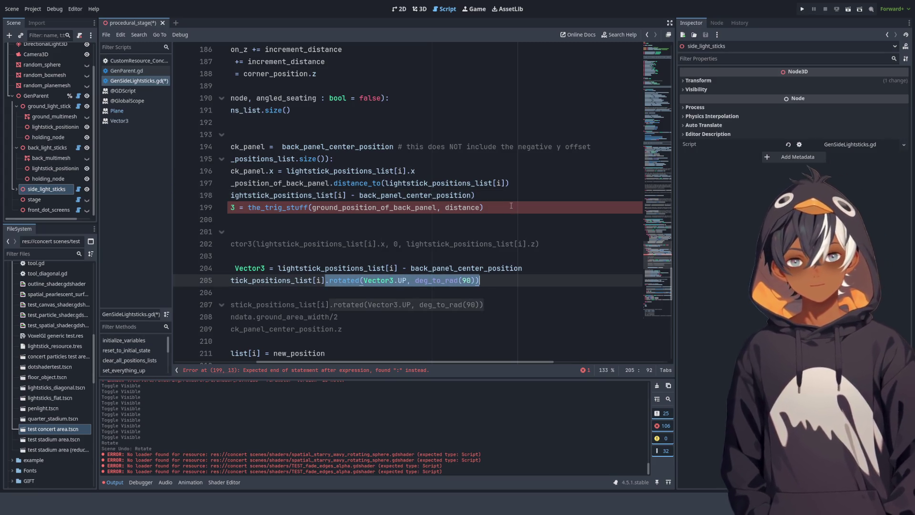
{"action": "key", "text": "ctrl+c"}
{"action": "left_click", "coordinate": [513, 196]}
{"action": "key", "text": "ctrl+v"}
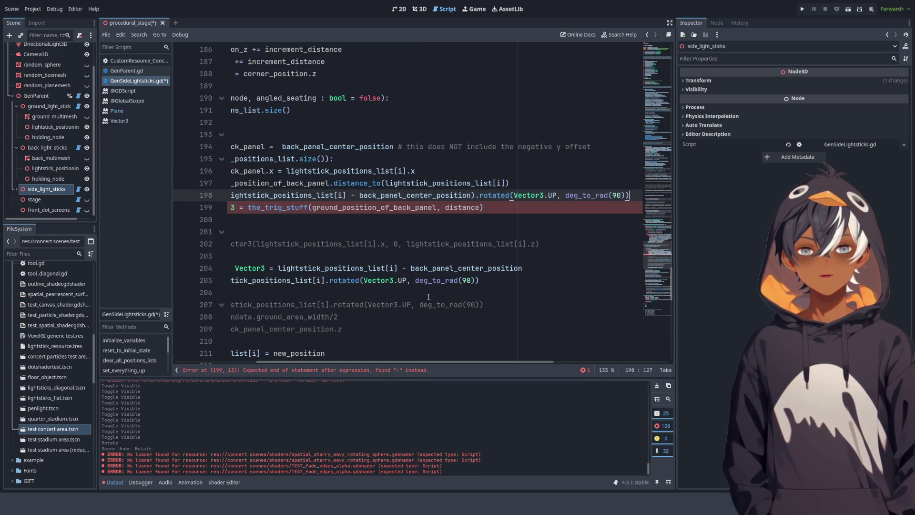
{"action": "mouse_move", "coordinate": [396, 360]}
{"action": "left_mouse_down"}
{"action": "mouse_move", "coordinate": [302, 353]}
{"action": "mouse_move", "coordinate": [350, 342]}
{"action": "left_mouse_up"}
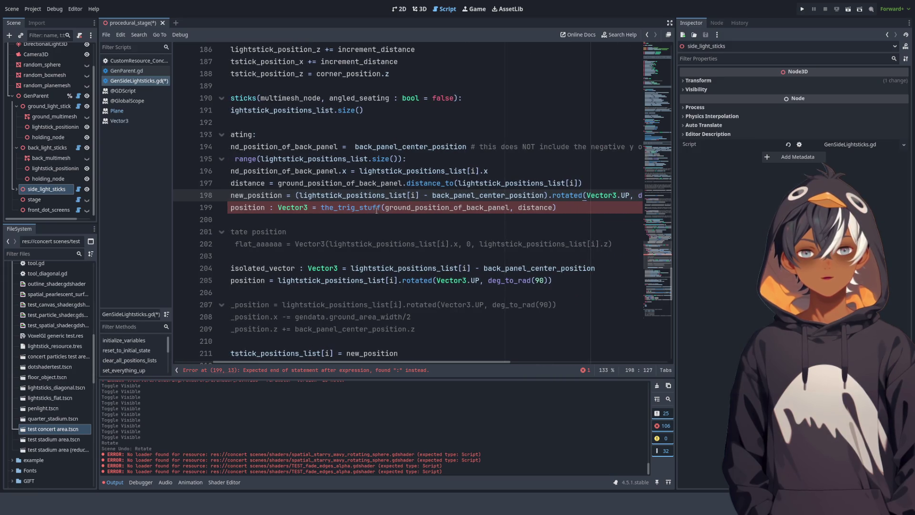
{"action": "left_click_drag", "start_coordinate": [294, 195], "coordinate": [645, 191]}
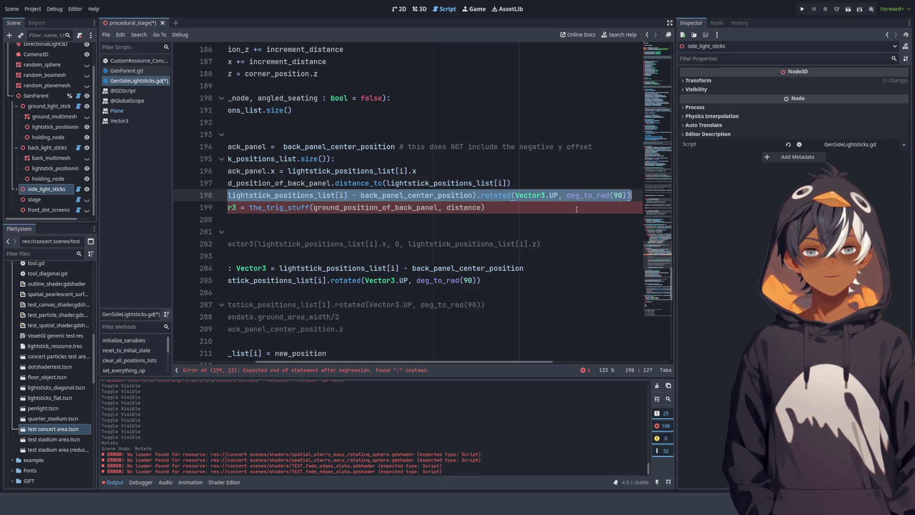
Clear out the redundant new_position declaration and remove the emptied line 198.
{"action": "double_click", "coordinate": [307, 208]}
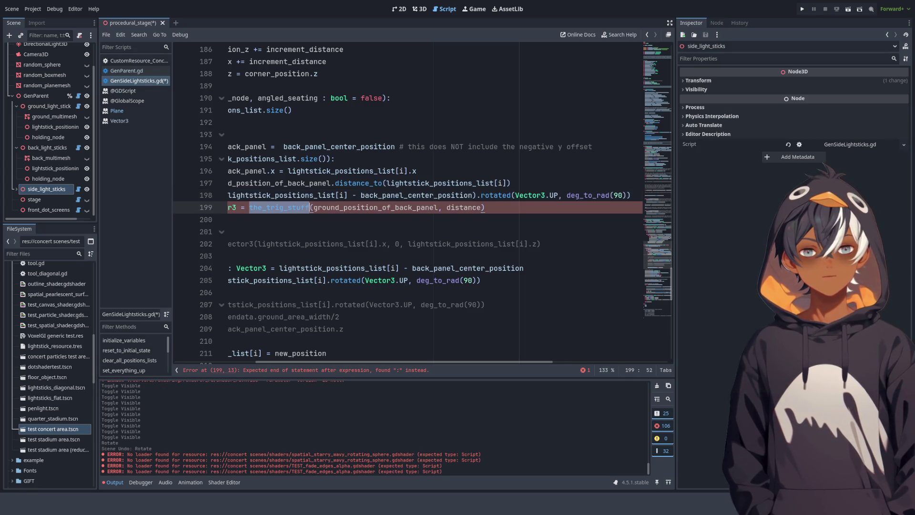
{"action": "double_click", "coordinate": [385, 208]}
{"action": "left_click_drag", "start_coordinate": [327, 359], "coordinate": [247, 356]}
{"action": "mouse_move", "coordinate": [281, 195]}
{"action": "left_mouse_down"}
{"action": "mouse_move", "coordinate": [358, 195]}
{"action": "mouse_move", "coordinate": [334, 208]}
{"action": "mouse_move", "coordinate": [644, 193]}
{"action": "mouse_move", "coordinate": [631, 196]}
{"action": "left_mouse_up"}
{"action": "left_click", "coordinate": [632, 197]}
{"action": "key", "text": "ctrl+BackSpace"}
{"action": "key", "text": "ctrl+BackSpace"}
{"action": "key", "text": "ctrl+BackSpace"}
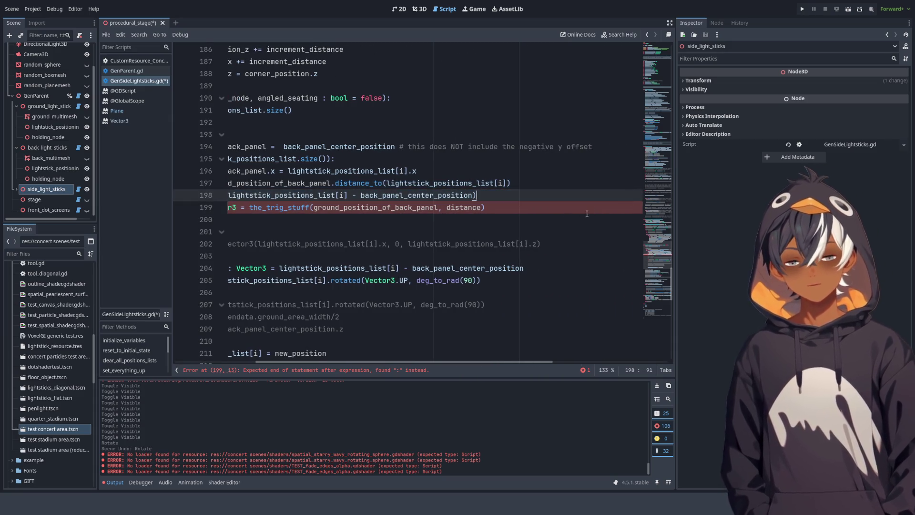
{"action": "key", "text": "ctrl+BackSpace"}
{"action": "key", "text": "ctrl+BackSpace"}
{"action": "key", "text": "ctrl+BackSpace"}
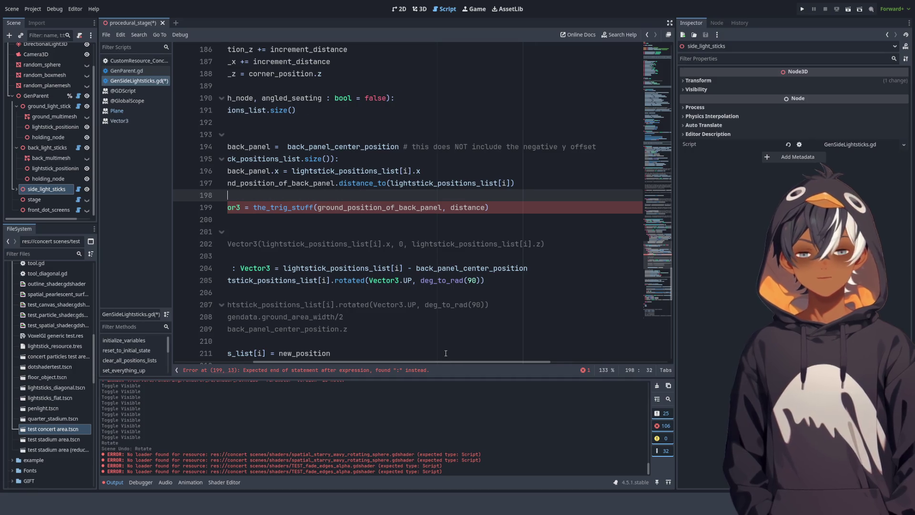
{"action": "key", "text": "Down"}
{"action": "key", "text": "Home"}
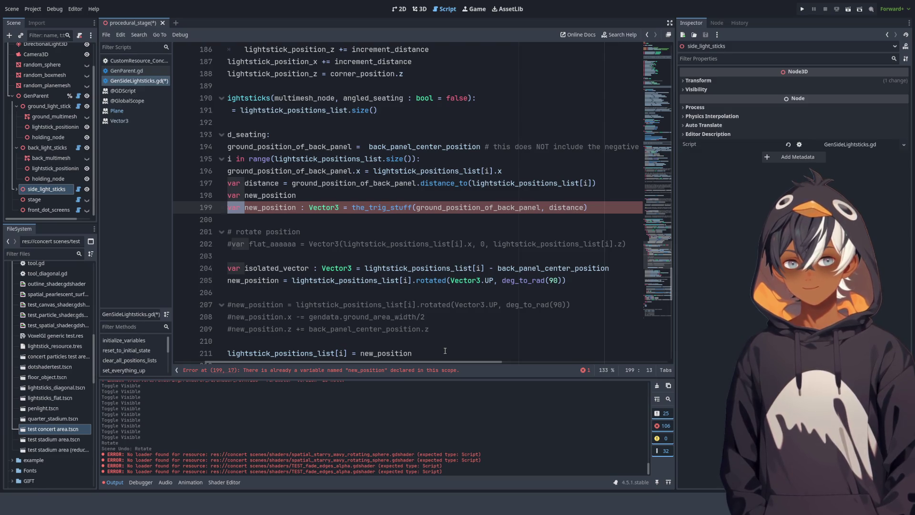
{"action": "key", "text": "Up"}
{"action": "key", "text": "End"}
{"action": "key", "text": "BackSpace"}
{"action": "key", "text": "BackSpace"}
{"action": "key", "text": "BackSpace"}
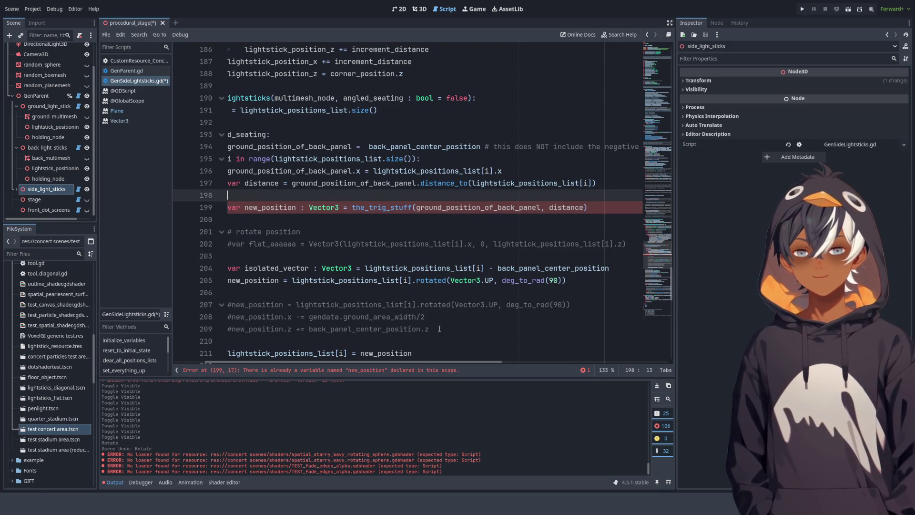
{"action": "key", "text": "ctrl+shift+k"}
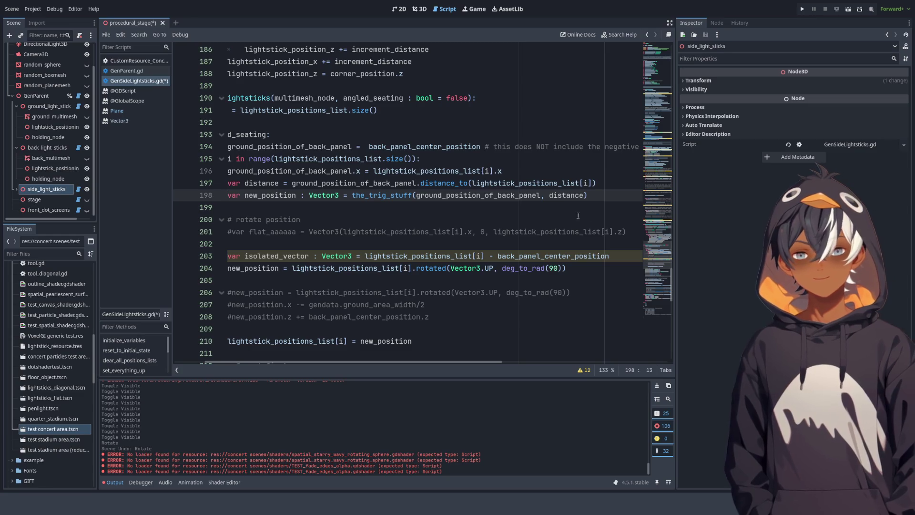
Paste the rotated offset expression below the distance line, then remove 'var' and ': Vector3' from line 199.
{"action": "left_click", "coordinate": [604, 186]}
{"action": "key", "text": "Return"}
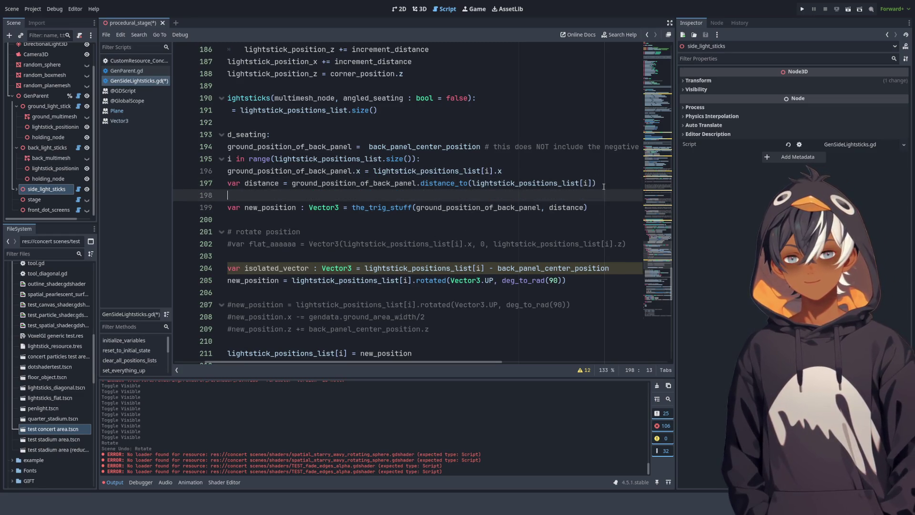
{"action": "key", "text": "ctrl+v"}
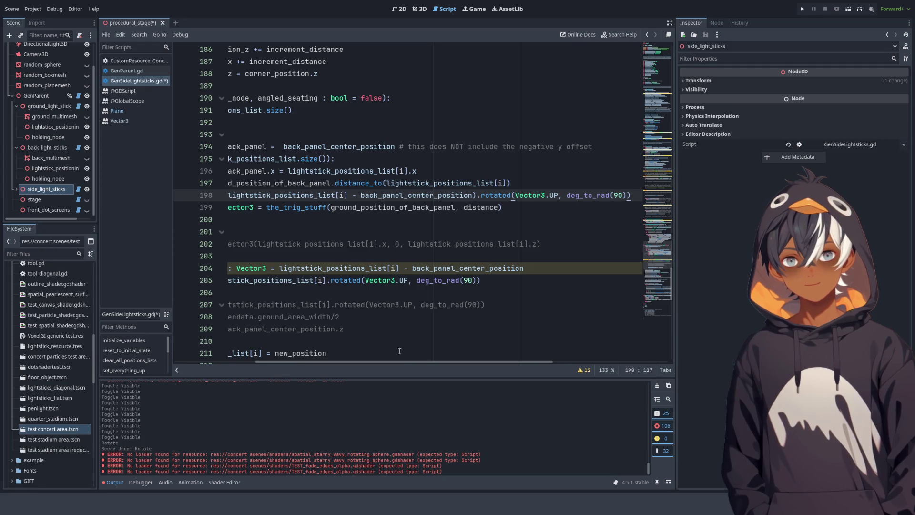
{"action": "left_click_drag", "start_coordinate": [404, 363], "coordinate": [298, 358]}
{"action": "left_click_drag", "start_coordinate": [294, 210], "coordinate": [278, 207]}
{"action": "key", "text": "BackSpace"}
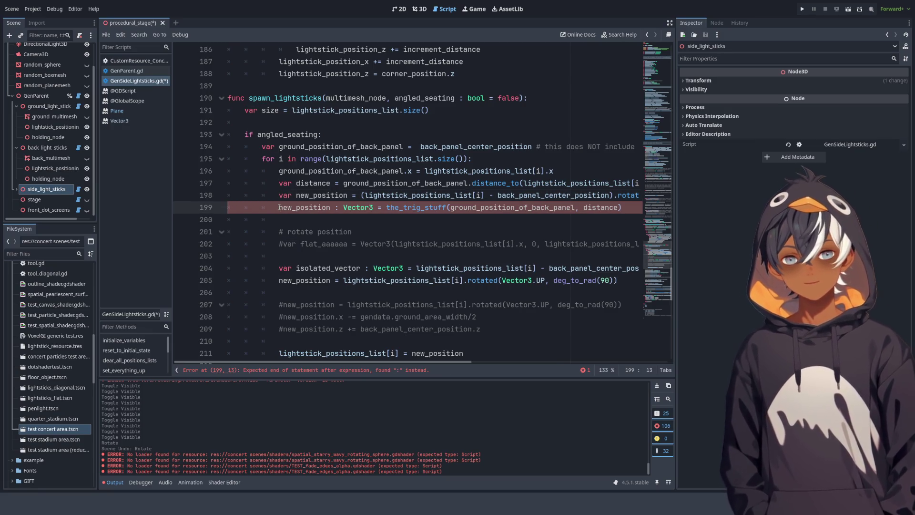
{"action": "left_click_drag", "start_coordinate": [377, 209], "coordinate": [332, 214]}
{"action": "key", "text": "BackSpace"}
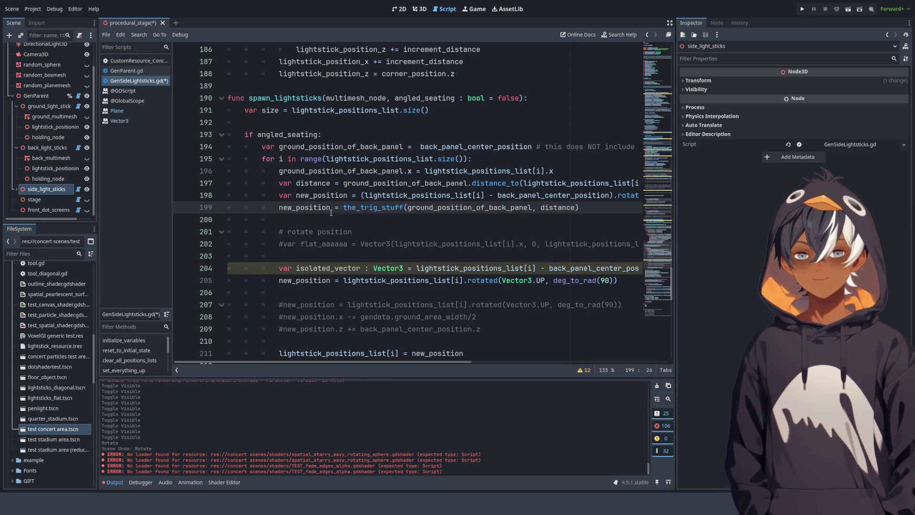
{"action": "scroll", "coordinate": [416, 257], "scroll_direction": "down", "scroll_amount": 2}
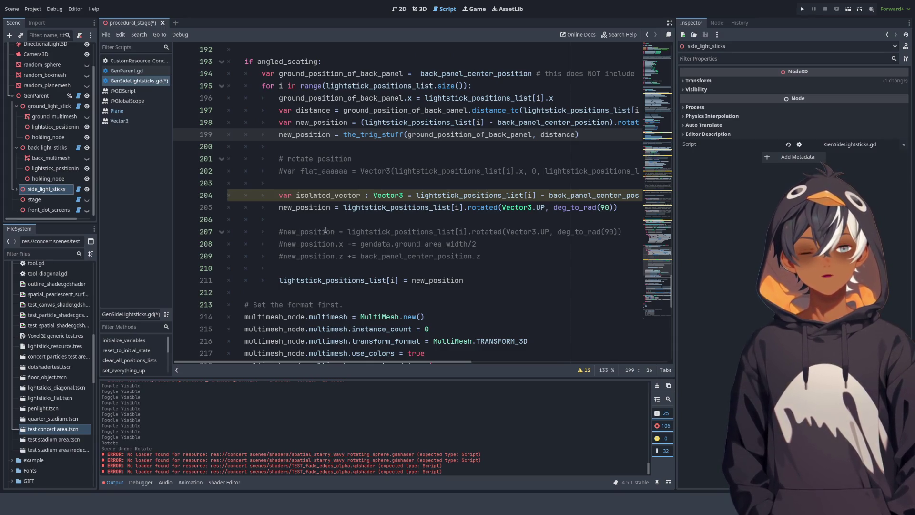
{"action": "left_click", "coordinate": [388, 219]}
Comment out the isolated_vector and rotation lines with Ctrl+K.
{"action": "left_click", "coordinate": [414, 195]}
{"action": "key", "text": "ctrl+k"}
{"action": "key", "text": "Down"}
{"action": "key", "text": "ctrl+k"}
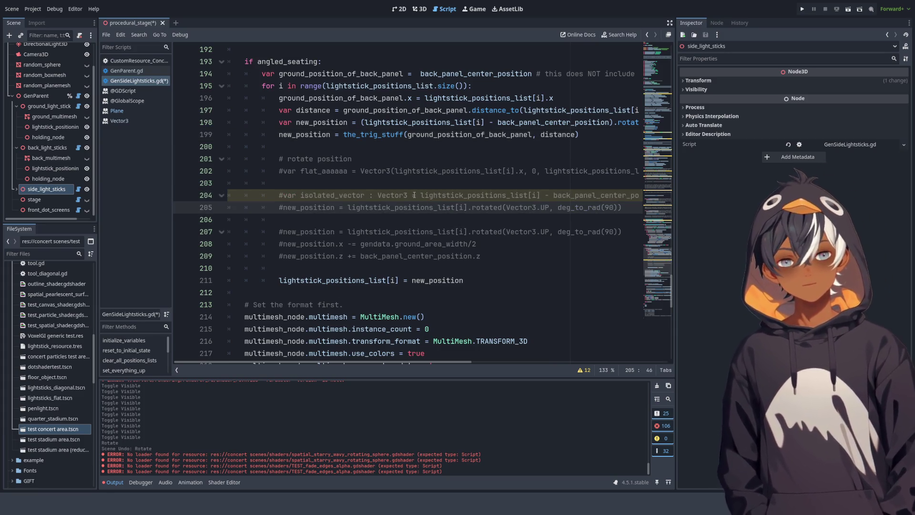
{"action": "scroll", "coordinate": [414, 195], "scroll_direction": "up", "scroll_amount": 4}
{"action": "scroll", "coordinate": [302, 204], "scroll_direction": "down", "scroll_amount": 2}
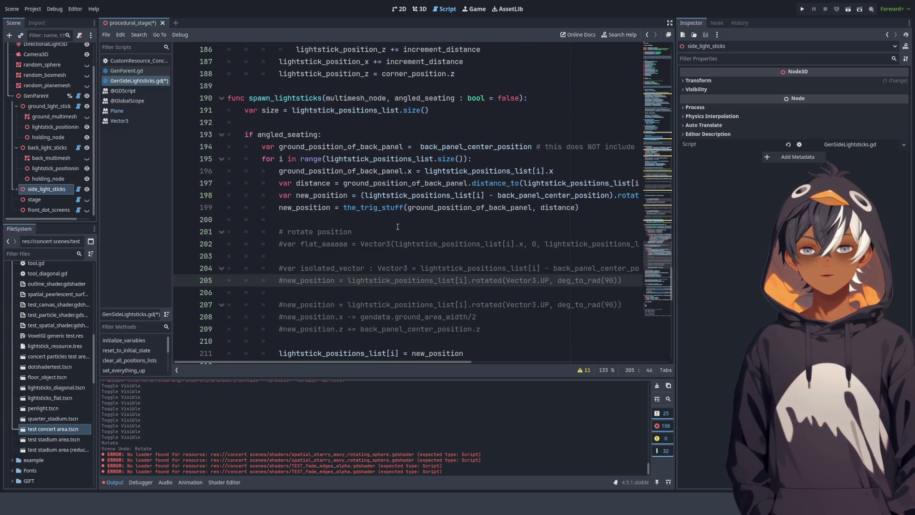
{"action": "mouse_move", "coordinate": [397, 197]}
{"action": "left_mouse_down"}
{"action": "mouse_move", "coordinate": [641, 197]}
{"action": "mouse_move", "coordinate": [639, 209]}
{"action": "left_mouse_up"}
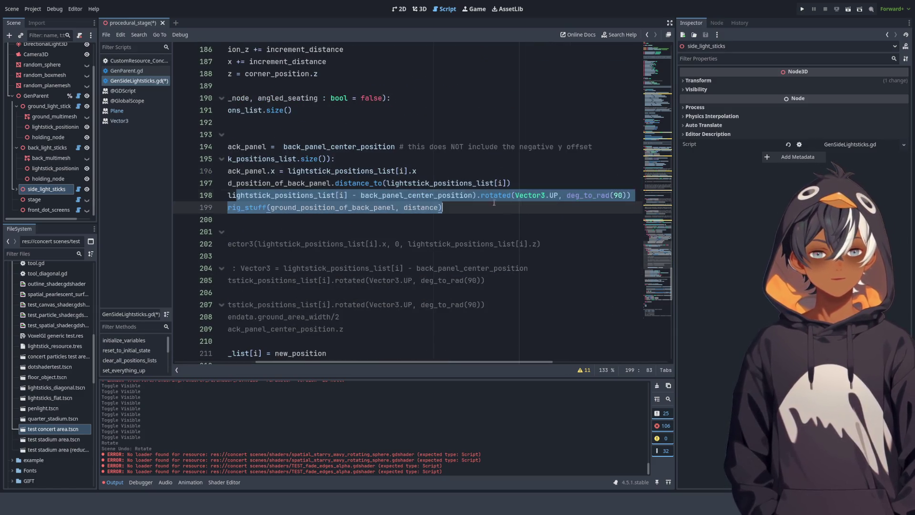
{"action": "left_click", "coordinate": [220, 195]}
{"action": "left_click", "coordinate": [405, 207]}
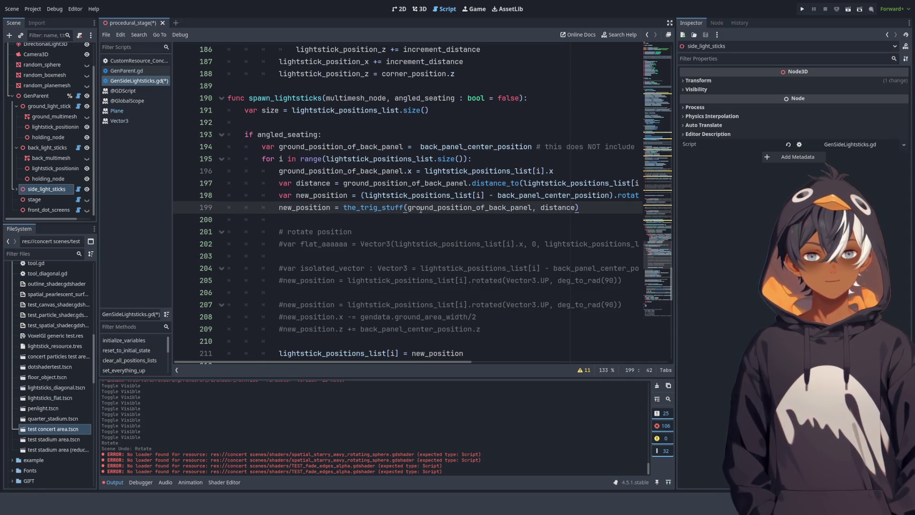
{"action": "double_click", "coordinate": [482, 207]}
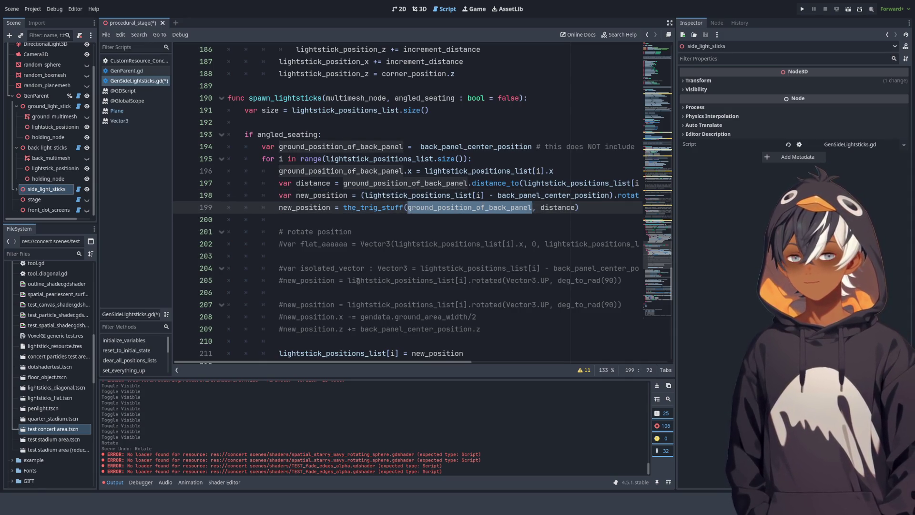
Try basis.x as the_trig_stuff's adjacent direction default, revert it to basis.z, and view the 3D stage.
{"action": "scroll", "coordinate": [357, 284], "scroll_direction": "down", "scroll_amount": 10}
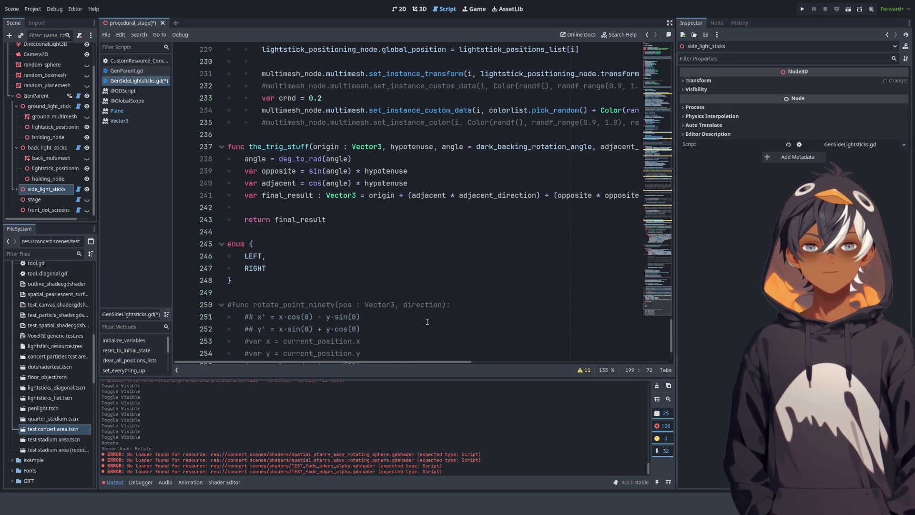
{"action": "left_click_drag", "start_coordinate": [424, 362], "coordinate": [628, 343]}
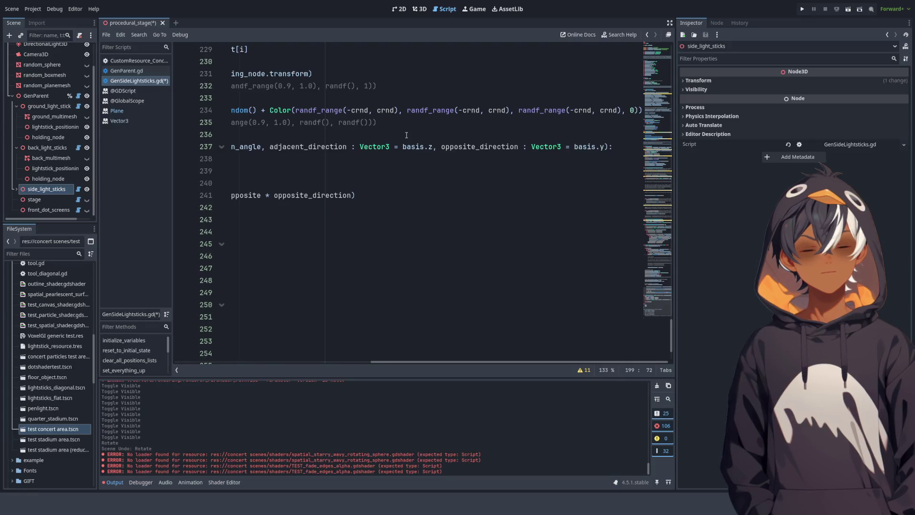
{"action": "double_click", "coordinate": [432, 148]}
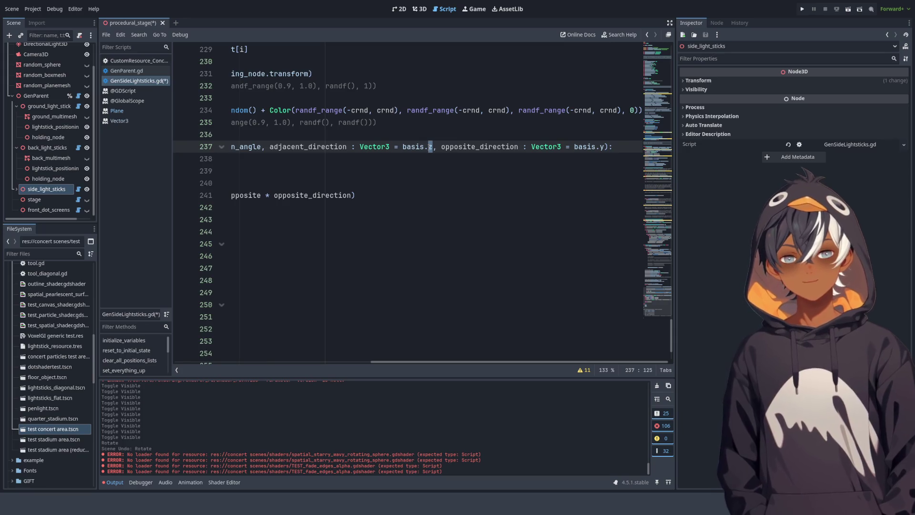
{"action": "type", "text": "x"}
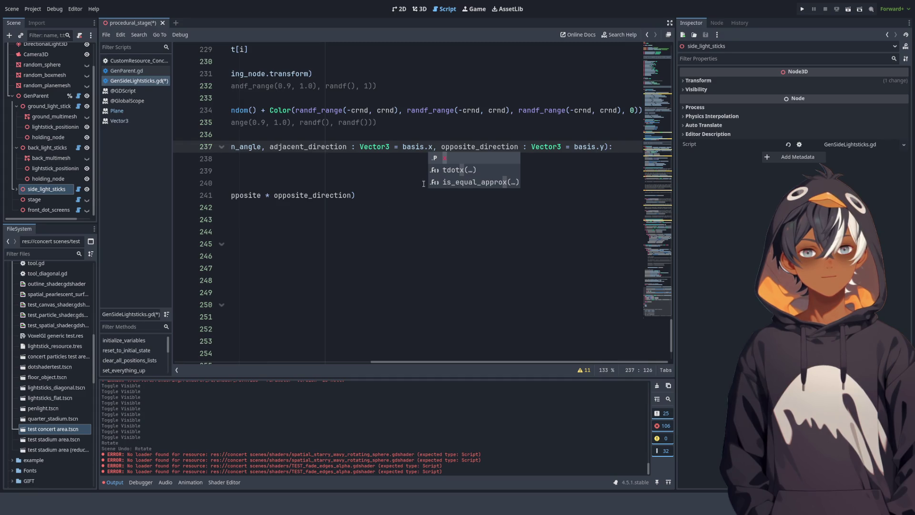
{"action": "key", "text": "BackSpace"}
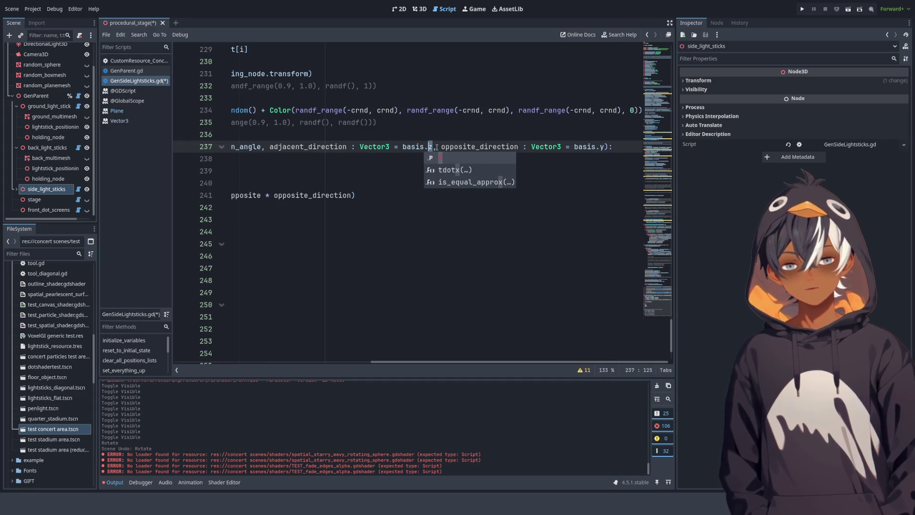
{"action": "type", "text": "z"}
{"action": "key", "text": "shift+Left"}
{"action": "left_click", "coordinate": [416, 236]}
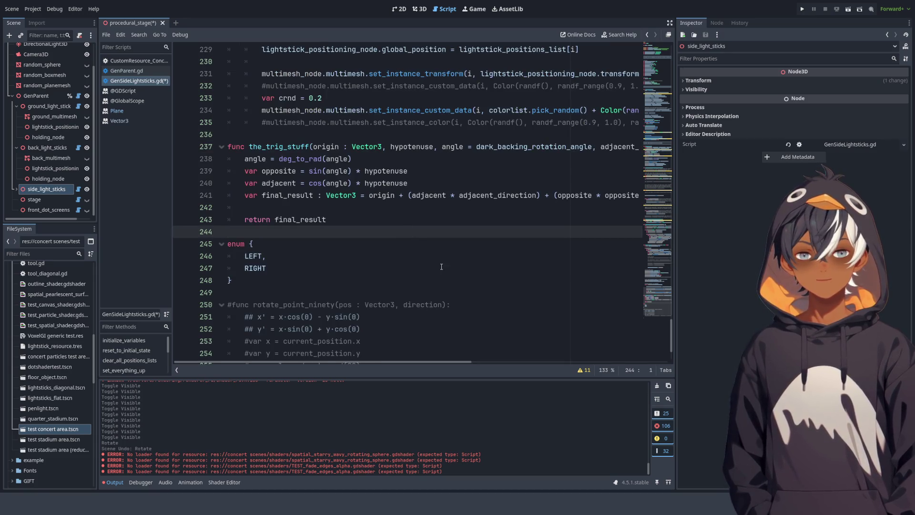
{"action": "left_click_drag", "start_coordinate": [399, 362], "coordinate": [610, 342]}
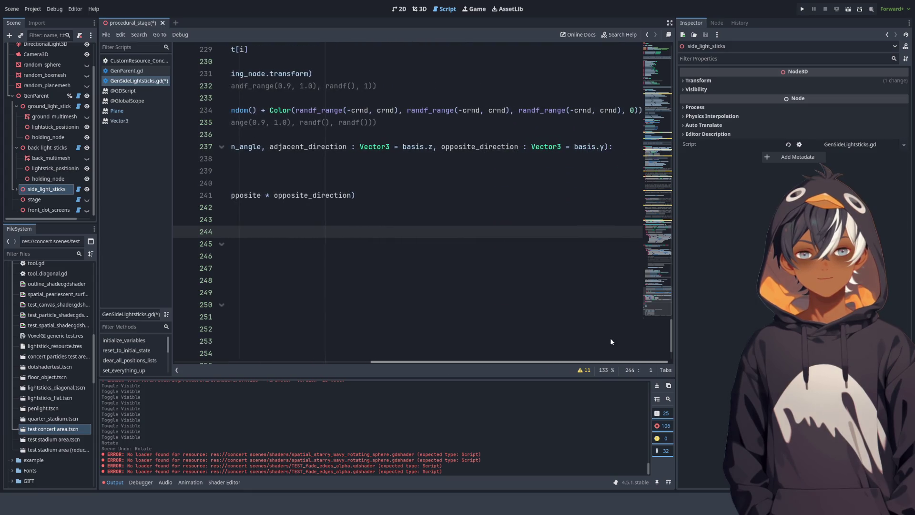
{"action": "left_click", "coordinate": [419, 9]}
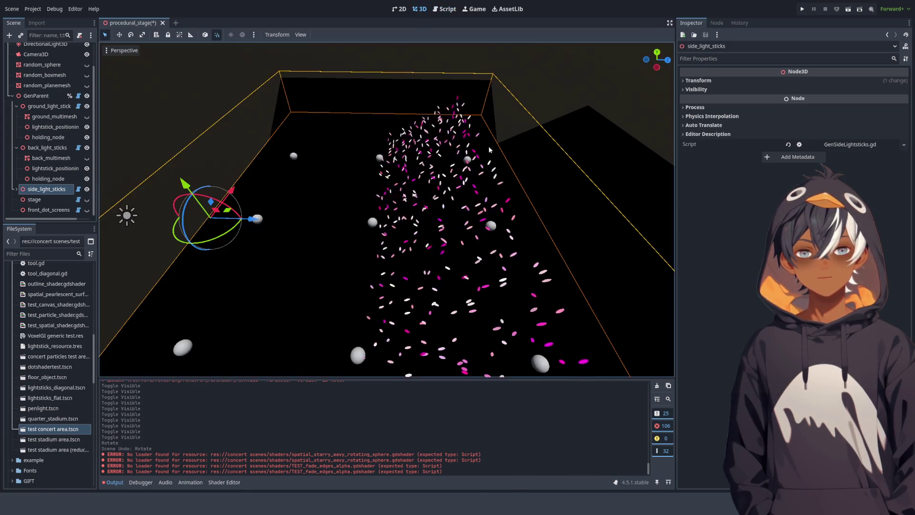
After orbiting the stage, change the adjacent direction default on line 237 to basis.x and save.
{"action": "mouse_move", "coordinate": [567, 166]}
{"action": "left_mouse_down"}
{"action": "mouse_move", "coordinate": [553, 196]}
{"action": "mouse_move", "coordinate": [475, 168]}
{"action": "mouse_move", "coordinate": [459, 197]}
{"action": "left_mouse_up"}
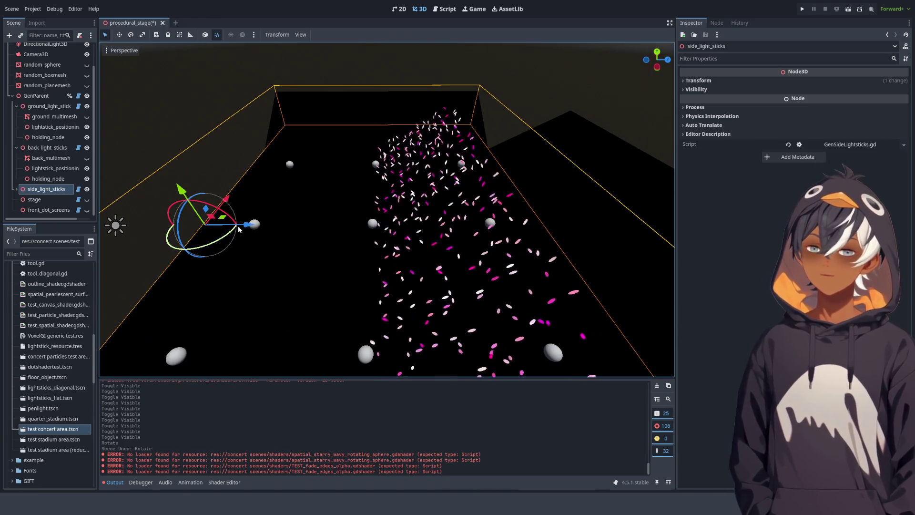
{"action": "left_click_drag", "start_coordinate": [238, 225], "coordinate": [282, 222]}
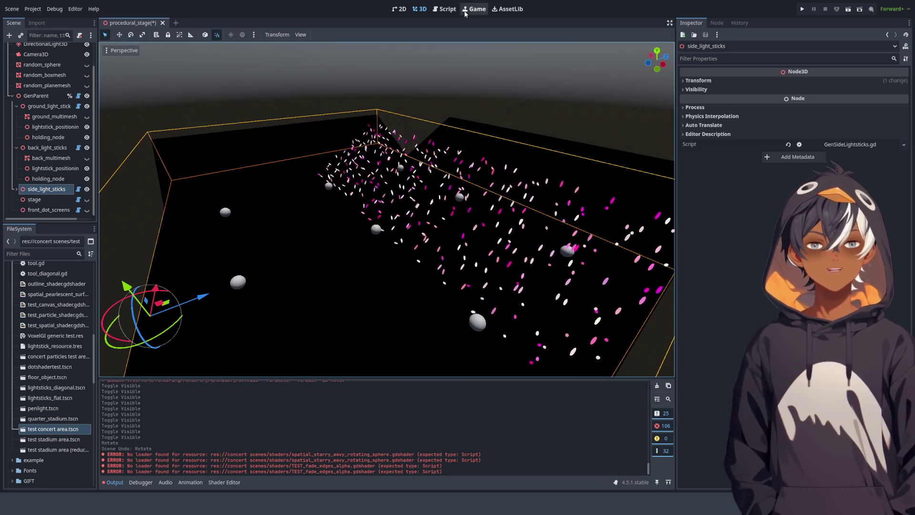
{"action": "left_click", "coordinate": [445, 11]}
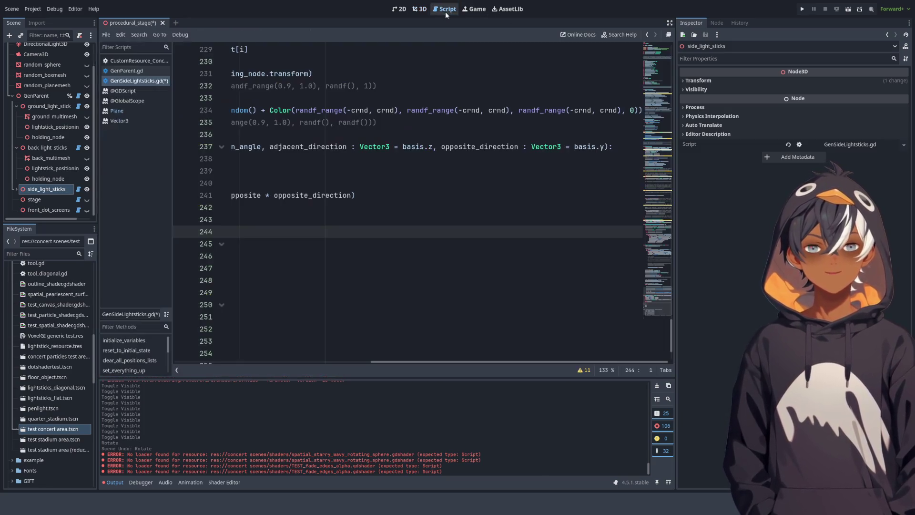
{"action": "double_click", "coordinate": [432, 147]}
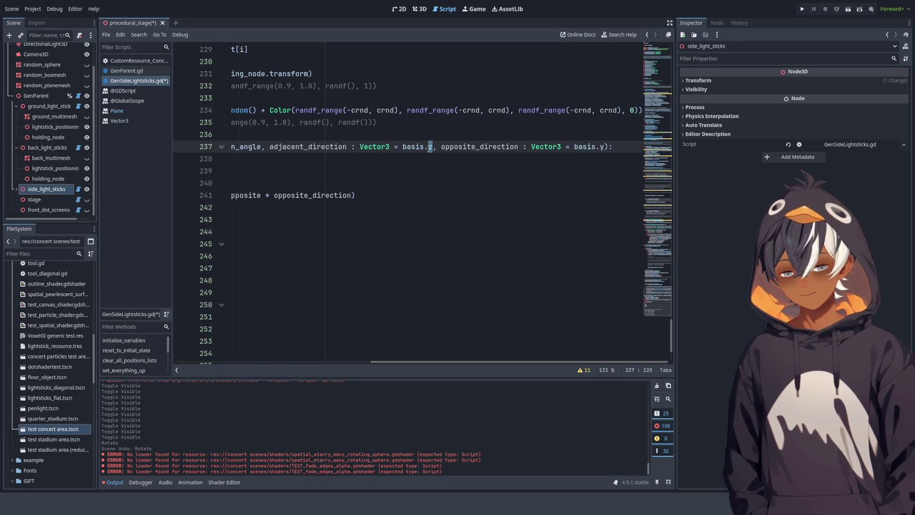
{"action": "type", "text": "x"}
{"action": "key", "text": "ctrl+s"}
Check the new lightstick layout from low near the stage floor, then return to the script.
{"action": "left_click", "coordinate": [420, 8]}
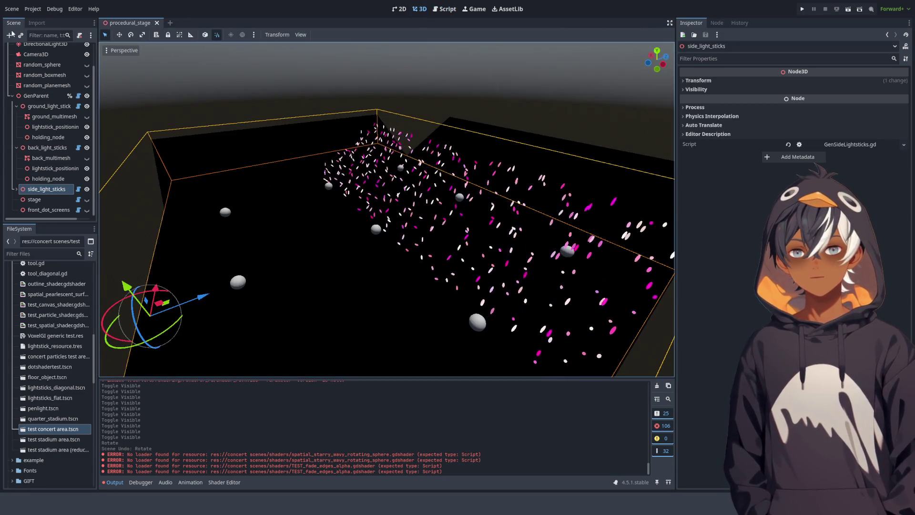
{"action": "mouse_move", "coordinate": [255, 210]}
{"action": "left_mouse_down"}
{"action": "mouse_move", "coordinate": [238, 186]}
{"action": "mouse_move", "coordinate": [267, 156]}
{"action": "mouse_move", "coordinate": [200, 173]}
{"action": "mouse_move", "coordinate": [159, 213]}
{"action": "mouse_move", "coordinate": [101, 219]}
{"action": "mouse_move", "coordinate": [274, 174]}
{"action": "mouse_move", "coordinate": [250, 154]}
{"action": "mouse_move", "coordinate": [307, 173]}
{"action": "mouse_move", "coordinate": [370, 173]}
{"action": "mouse_move", "coordinate": [375, 158]}
{"action": "left_mouse_up"}
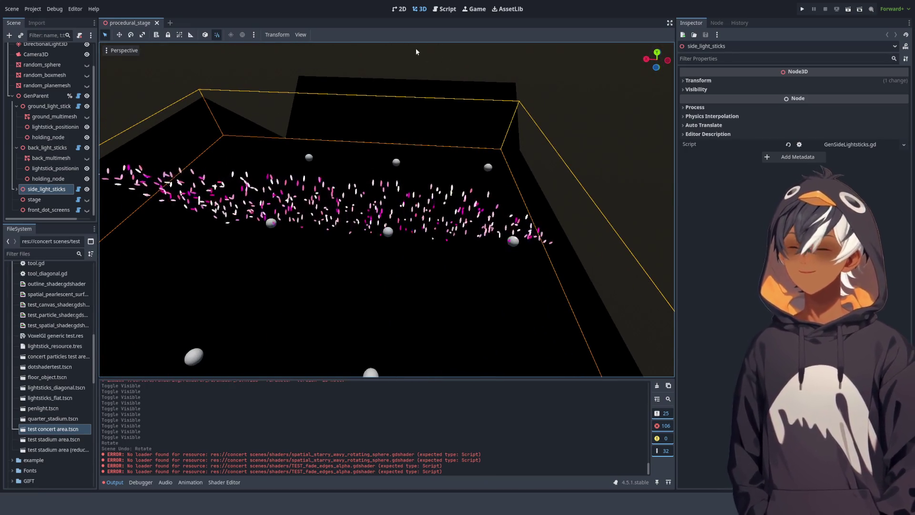
{"action": "left_click", "coordinate": [444, 9]}
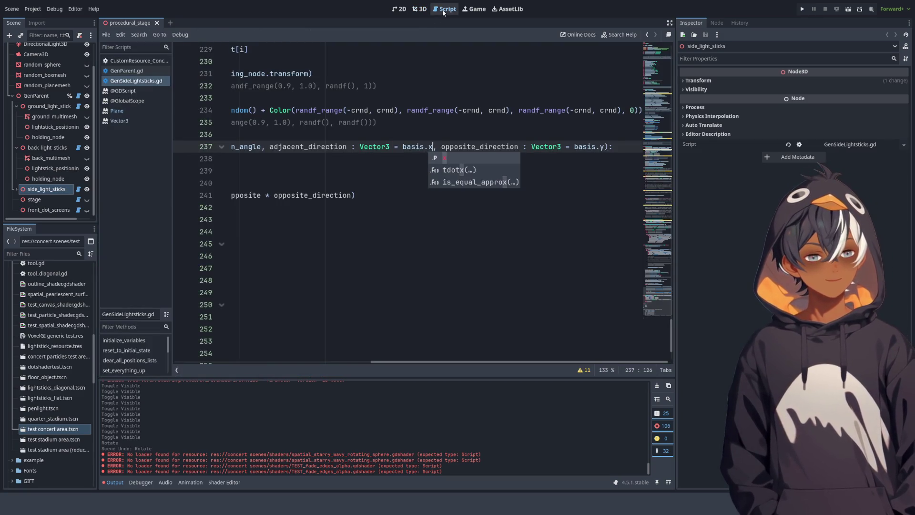
Widen the script's code area and glance at the lightstick strip in the 3D view.
{"action": "left_click", "coordinate": [443, 195]}
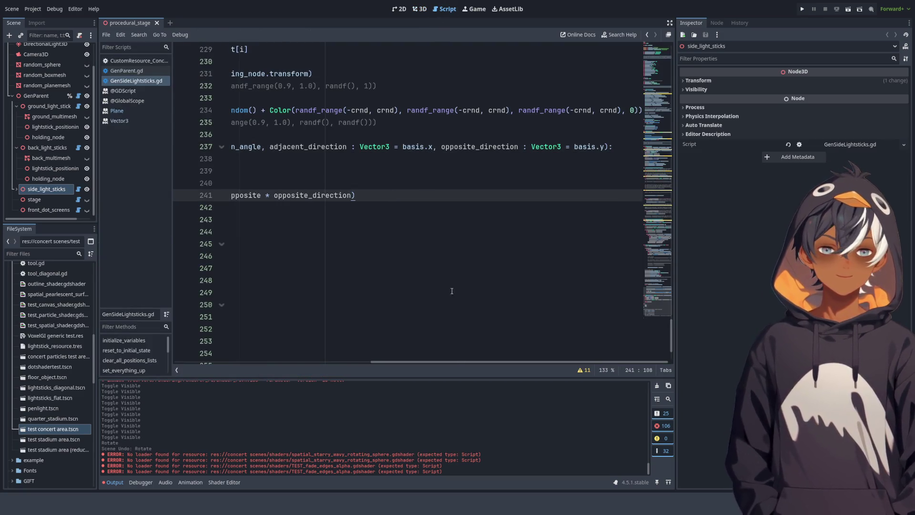
{"action": "scroll", "coordinate": [443, 265], "scroll_direction": "up", "scroll_amount": 10}
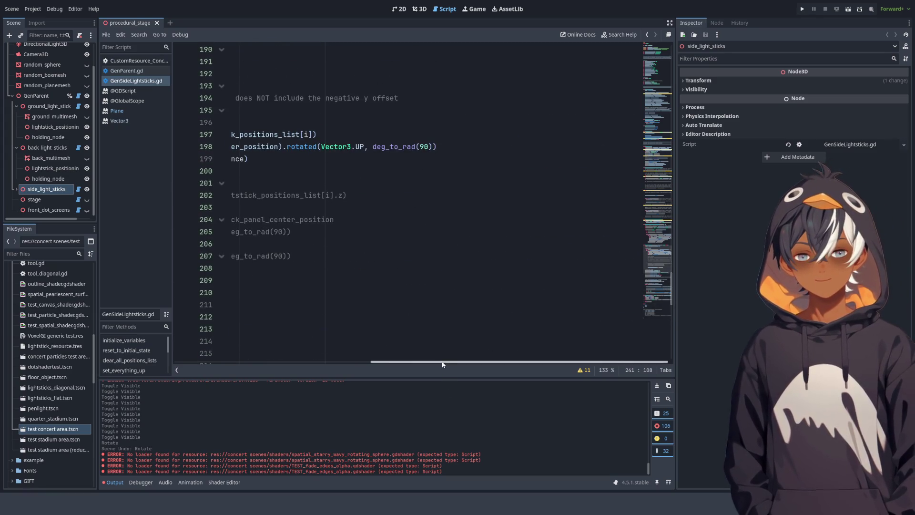
{"action": "left_click_drag", "start_coordinate": [443, 365], "coordinate": [220, 364]}
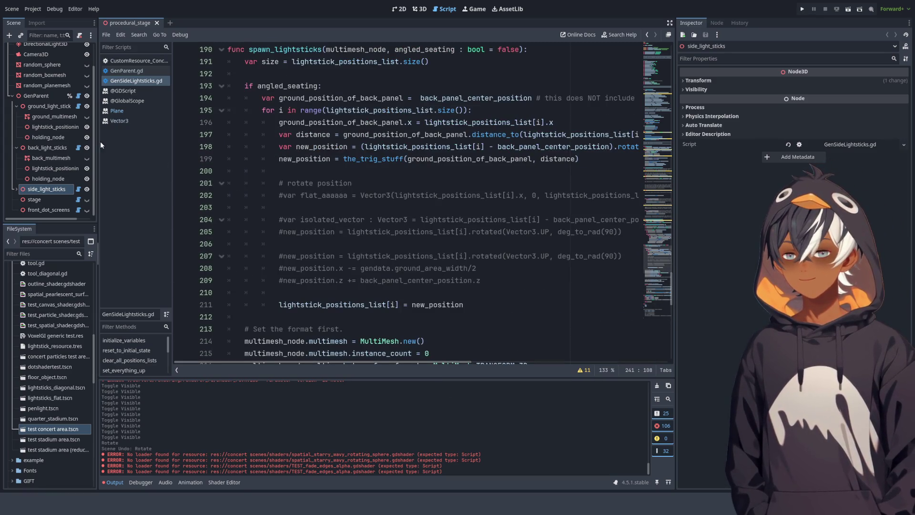
{"action": "mouse_move", "coordinate": [676, 153]}
{"action": "left_mouse_down"}
{"action": "mouse_move", "coordinate": [819, 150]}
{"action": "mouse_move", "coordinate": [802, 153]}
{"action": "left_mouse_up"}
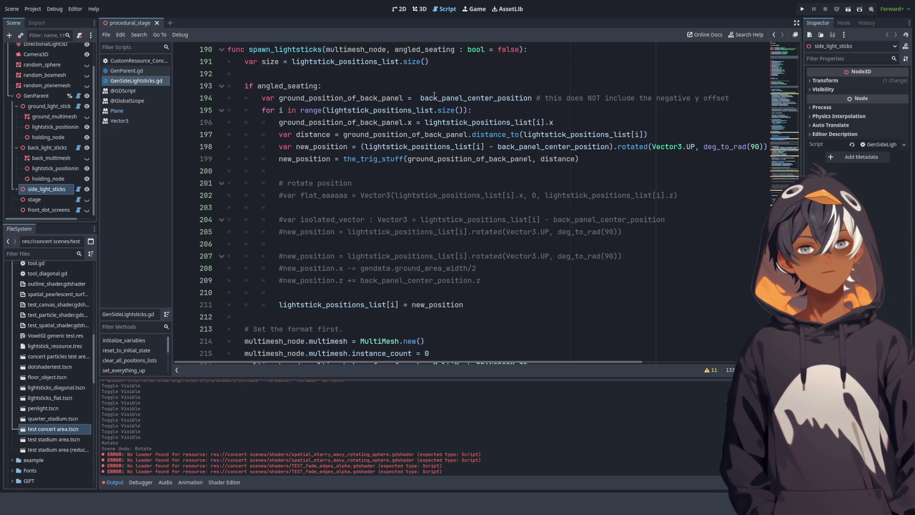
{"action": "left_click", "coordinate": [426, 7]}
{"action": "mouse_move", "coordinate": [381, 200]}
{"action": "left_mouse_down"}
{"action": "mouse_move", "coordinate": [532, 159]}
{"action": "mouse_move", "coordinate": [482, 182]}
{"action": "left_mouse_up"}
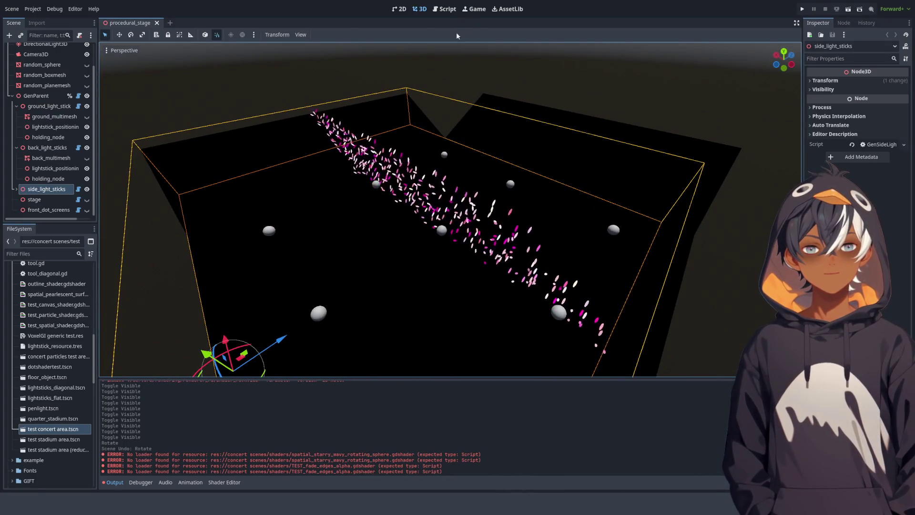
{"action": "left_click", "coordinate": [446, 8]}
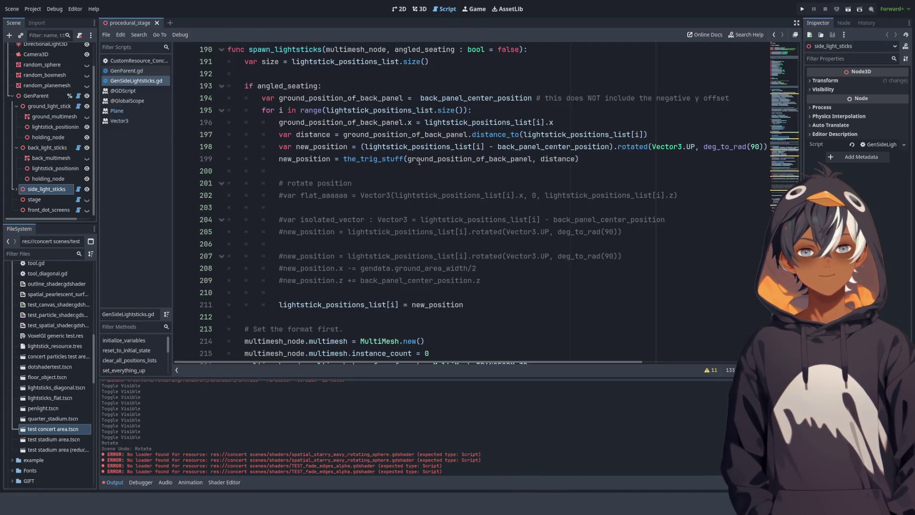
Type new_position on line 199 as Vector3, set the adjacent direction default to basis.z, and view the stage.
{"action": "left_click", "coordinate": [276, 148]}
{"action": "left_click", "coordinate": [281, 157]}
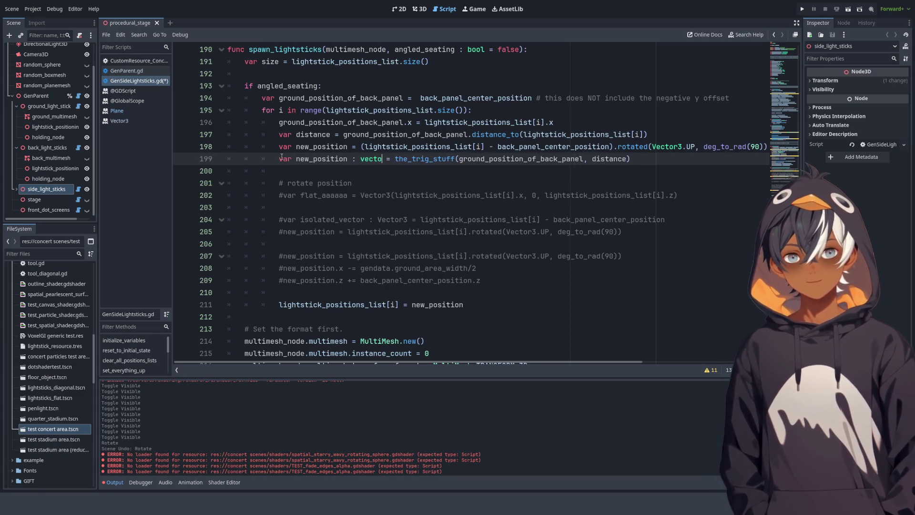
{"action": "type", "text": "or3"}
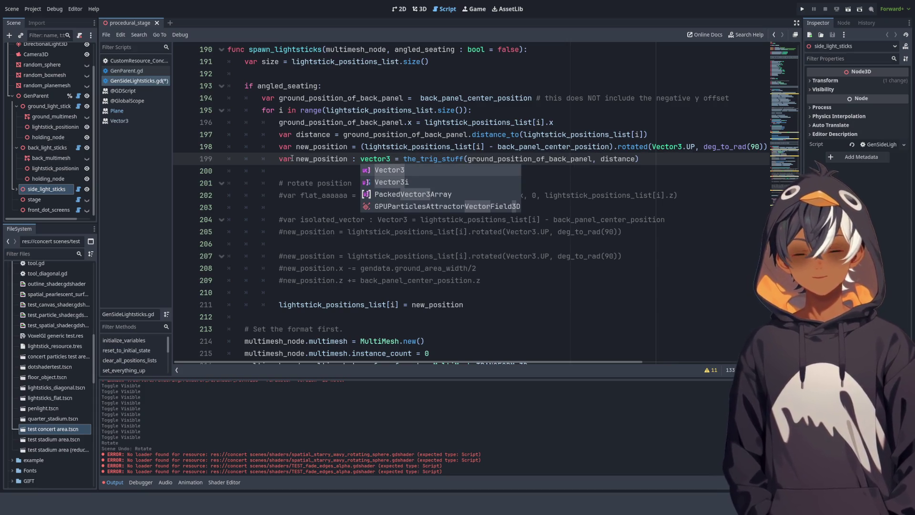
{"action": "key", "text": "Return"}
{"action": "left_click", "coordinate": [490, 146]}
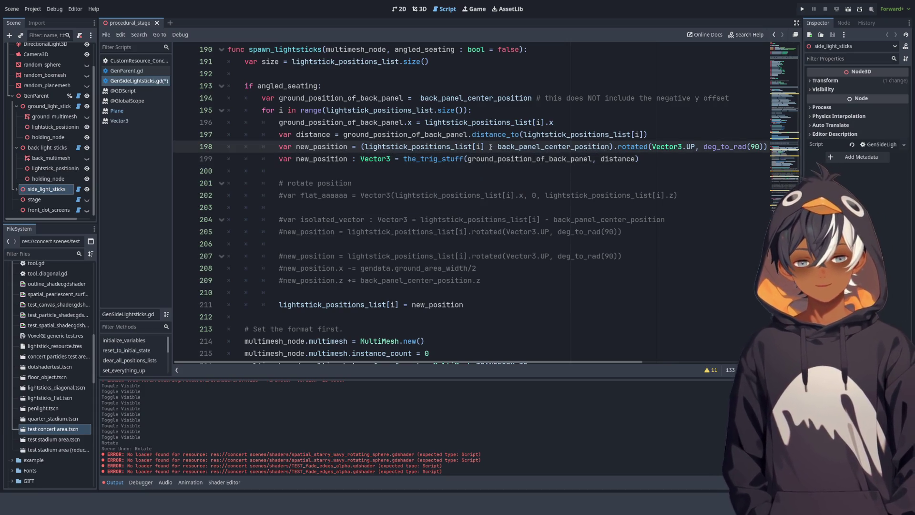
{"action": "scroll", "coordinate": [490, 146], "scroll_direction": "down", "scroll_amount": 14}
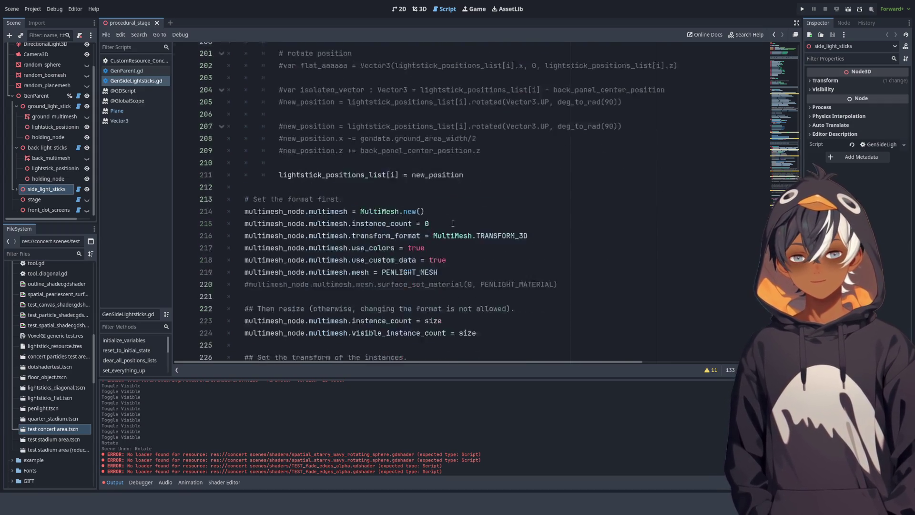
{"action": "scroll", "coordinate": [527, 159], "scroll_direction": "up", "scroll_amount": 2}
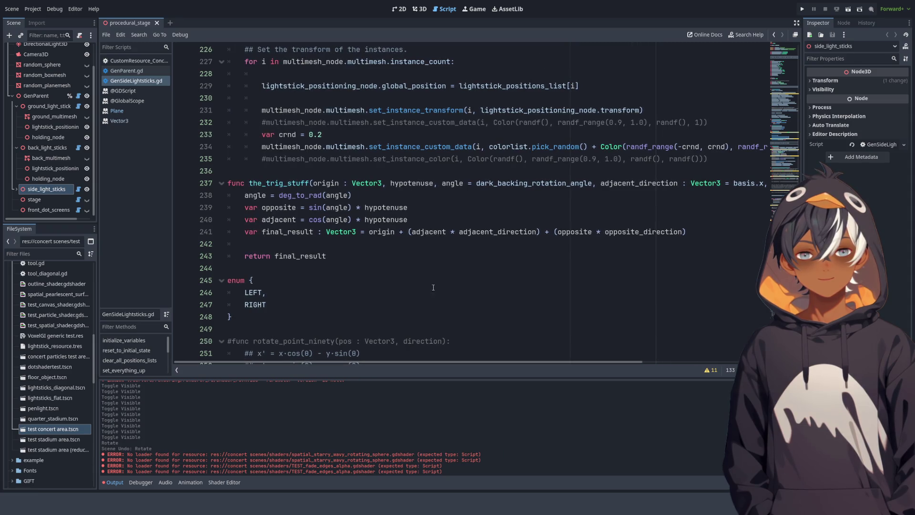
{"action": "scroll", "coordinate": [698, 186], "scroll_direction": "down", "scroll_amount": 1}
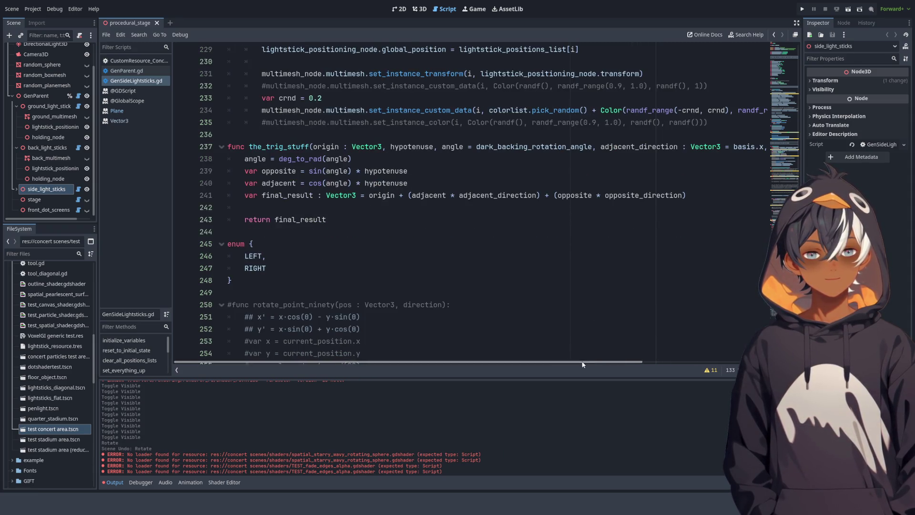
{"action": "left_click_drag", "start_coordinate": [582, 365], "coordinate": [680, 133]}
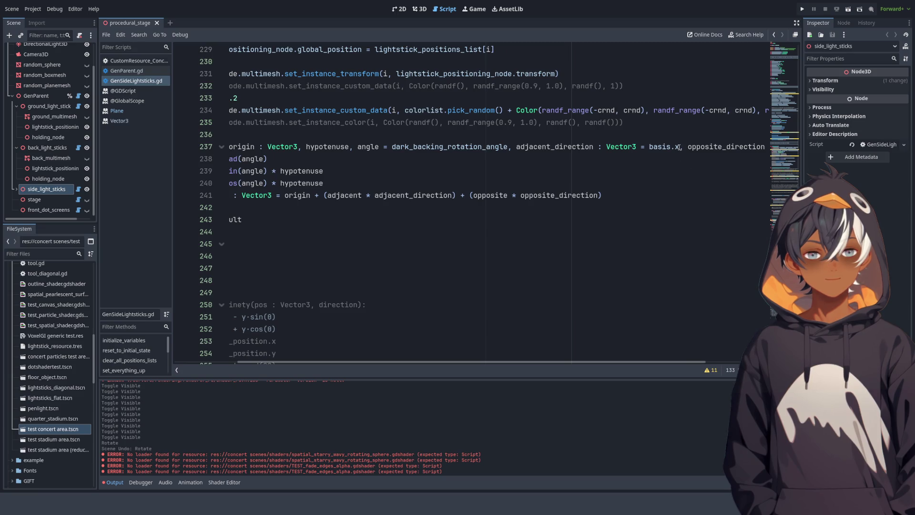
{"action": "left_click", "coordinate": [678, 147]}
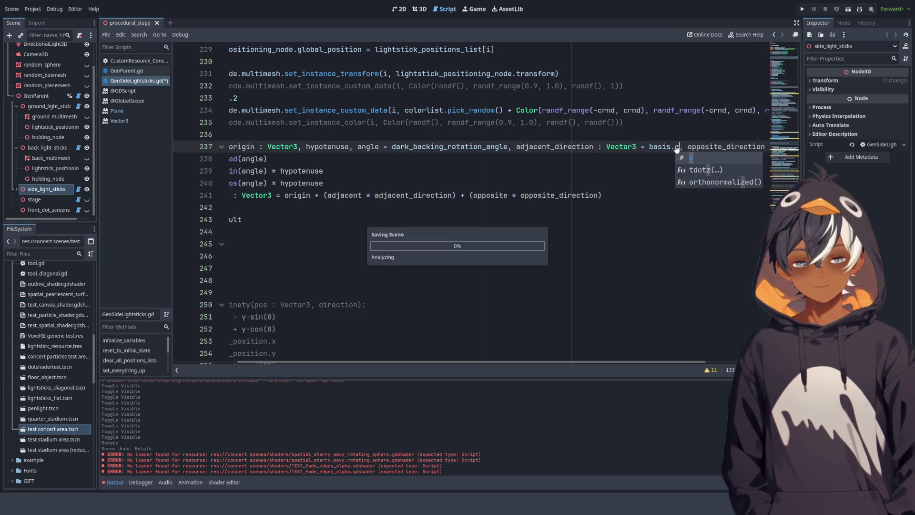
{"action": "left_click", "coordinate": [420, 10]}
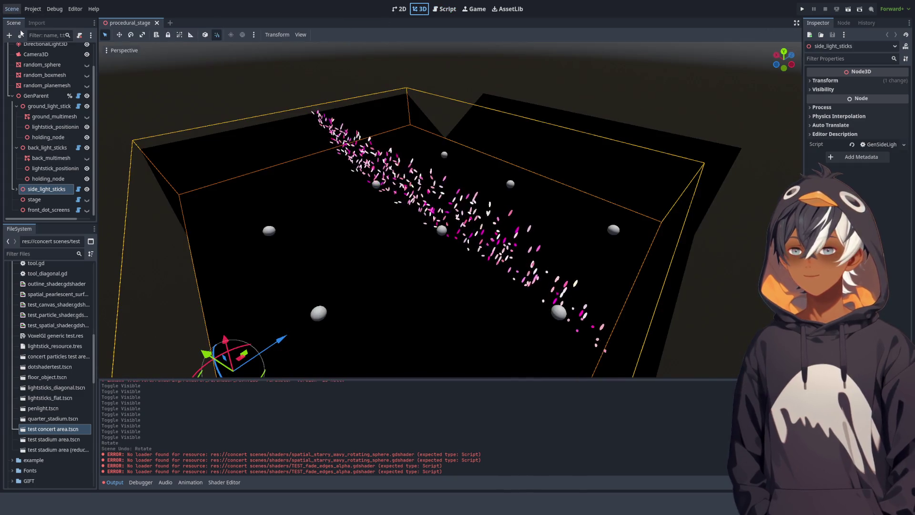
Orbit and zoom around the lightstick crowd from several angles, then return to GenSideLightsticks.gd.
{"action": "scroll", "coordinate": [458, 200], "scroll_direction": "down", "scroll_amount": 5}
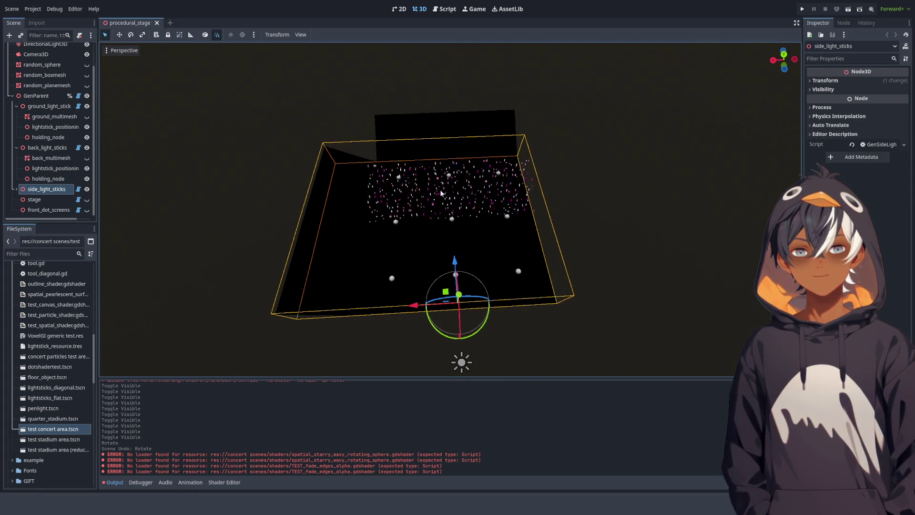
{"action": "scroll", "coordinate": [441, 188], "scroll_direction": "up", "scroll_amount": 5}
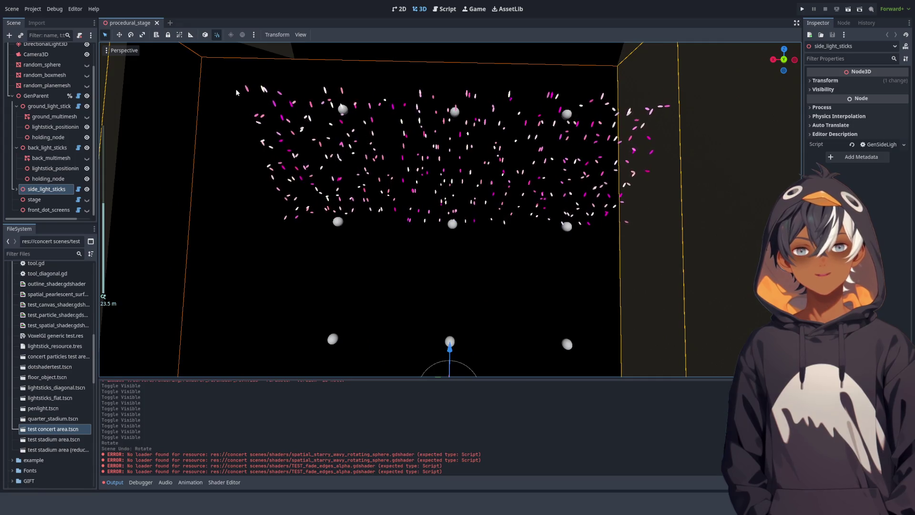
{"action": "mouse_move", "coordinate": [302, 113]}
{"action": "left_mouse_down"}
{"action": "mouse_move", "coordinate": [359, 80]}
{"action": "mouse_move", "coordinate": [374, 219]}
{"action": "left_mouse_up"}
{"action": "scroll", "coordinate": [486, 274], "scroll_direction": "down", "scroll_amount": 5}
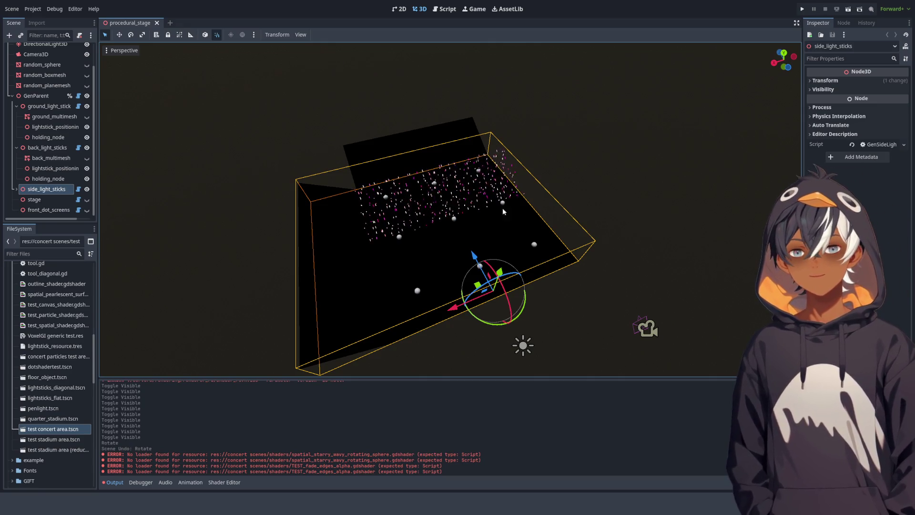
{"action": "scroll", "coordinate": [453, 190], "scroll_direction": "down", "scroll_amount": 5}
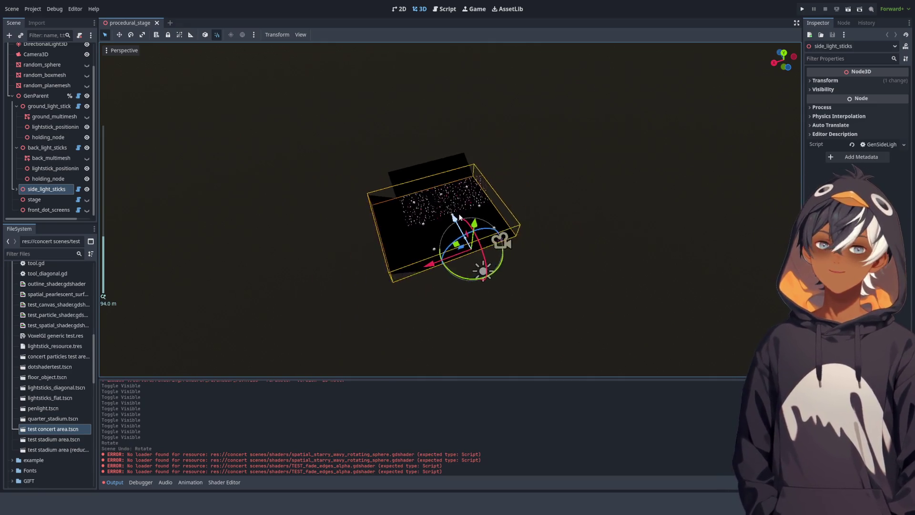
{"action": "scroll", "coordinate": [508, 244], "scroll_direction": "up", "scroll_amount": 10}
{"action": "scroll", "coordinate": [370, 204], "scroll_direction": "down", "scroll_amount": 5}
{"action": "left_click", "coordinate": [448, 9]}
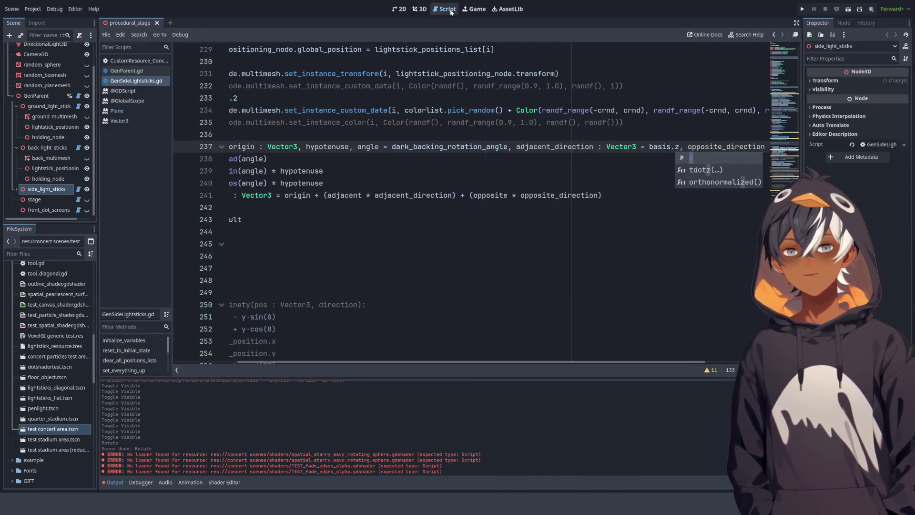
Scroll back over the_trig_stuff and return to the 3D stage view.
{"action": "scroll", "coordinate": [444, 135], "scroll_direction": "up", "scroll_amount": 5}
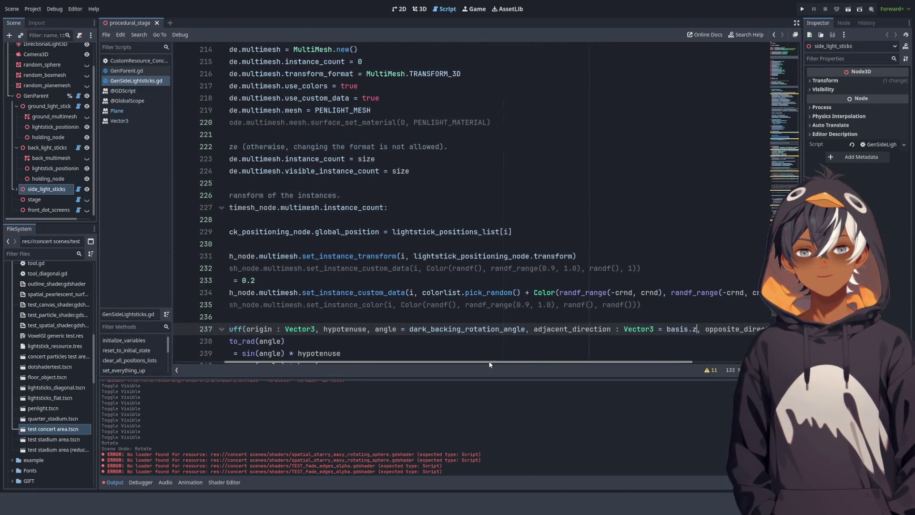
{"action": "scroll", "coordinate": [455, 337], "scroll_direction": "down", "scroll_amount": 7}
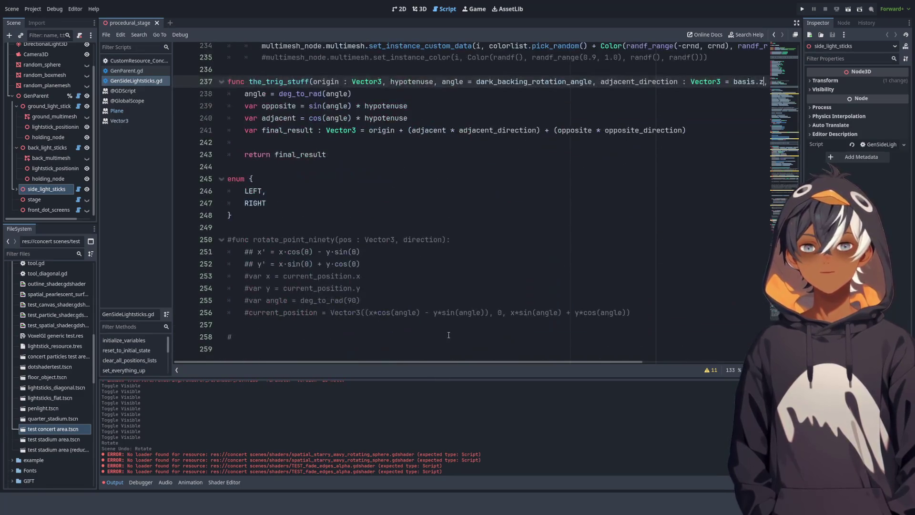
{"action": "left_click", "coordinate": [414, 9]}
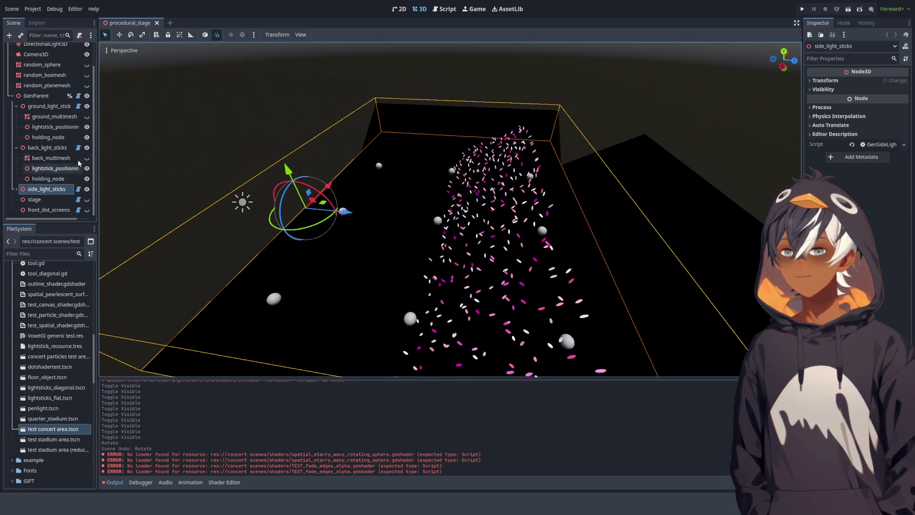
Select back_multimesh and hide the stage platform and side light sticks to isolate the back lightsticks.
{"action": "left_click", "coordinate": [58, 158]}
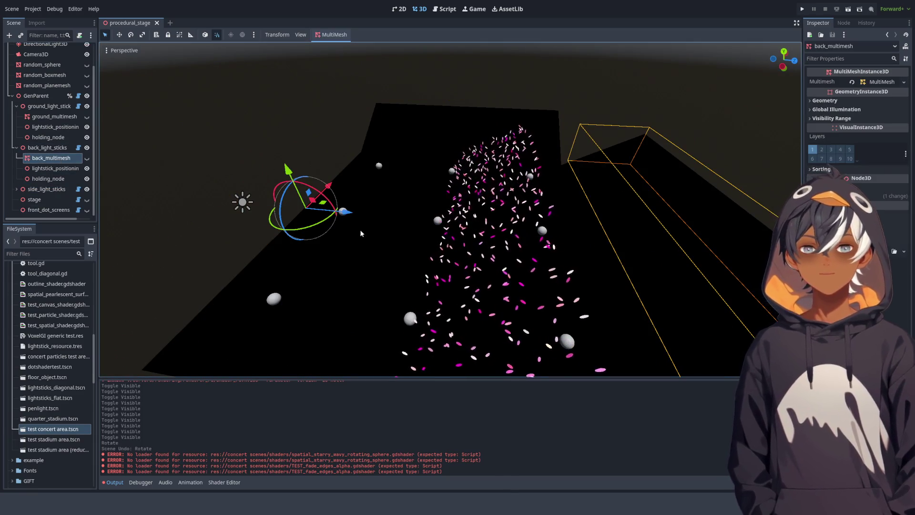
{"action": "mouse_move", "coordinate": [192, 204]}
{"action": "left_mouse_down"}
{"action": "mouse_move", "coordinate": [318, 192]}
{"action": "mouse_move", "coordinate": [304, 200]}
{"action": "left_mouse_up"}
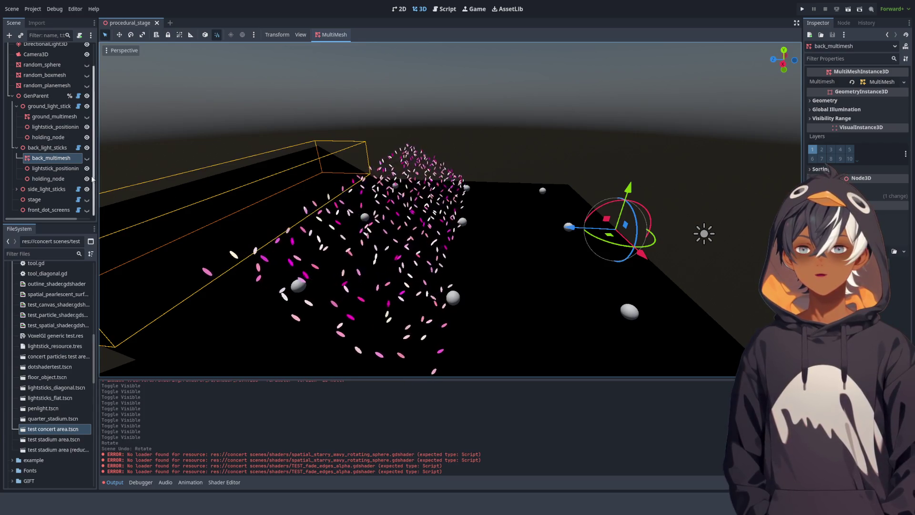
{"action": "mouse_move", "coordinate": [316, 229]}
{"action": "left_mouse_down"}
{"action": "mouse_move", "coordinate": [315, 247]}
{"action": "mouse_move", "coordinate": [226, 268]}
{"action": "left_mouse_up"}
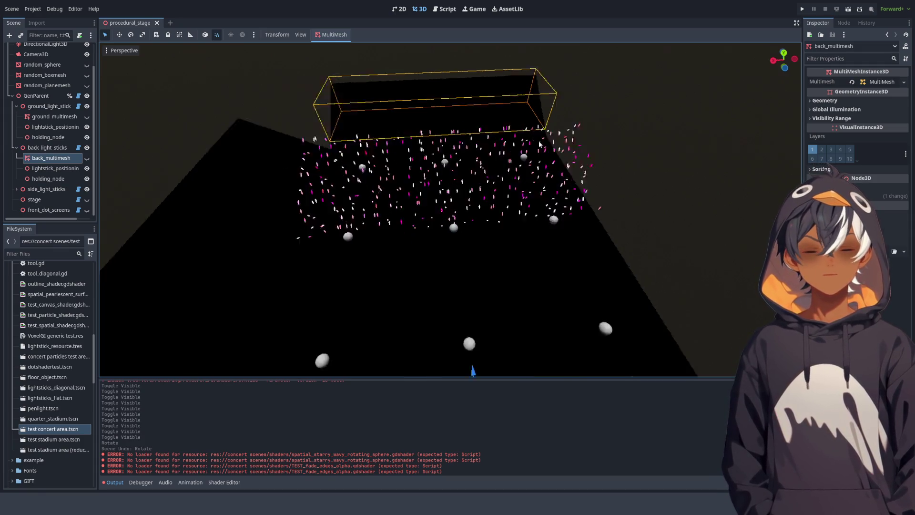
{"action": "left_click_drag", "start_coordinate": [499, 194], "coordinate": [412, 194]}
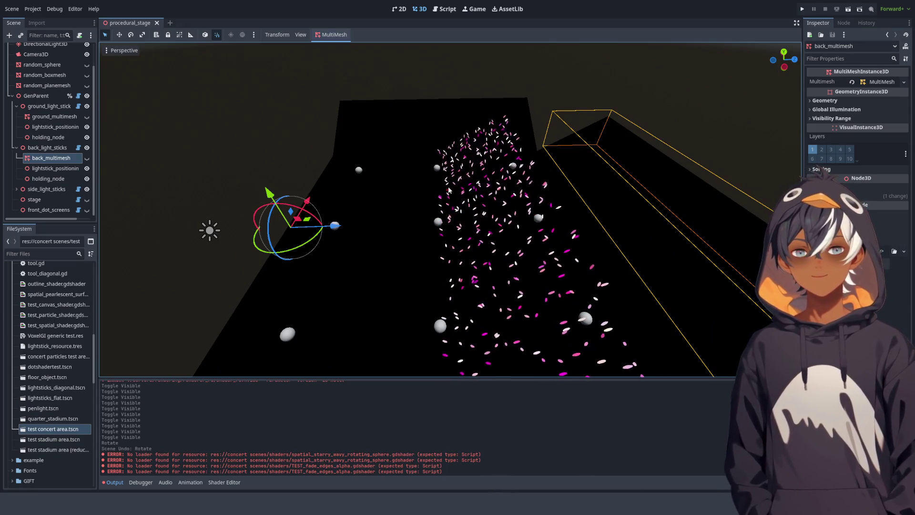
{"action": "left_click", "coordinate": [87, 158]}
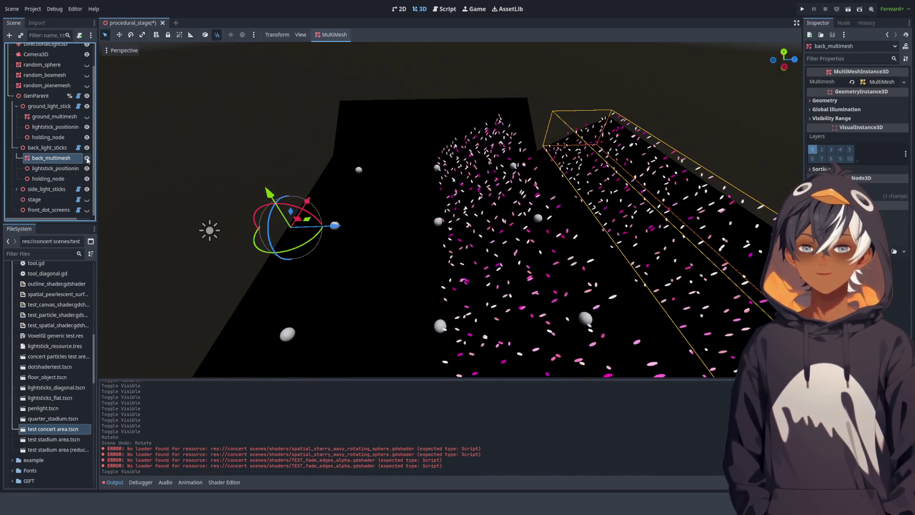
{"action": "left_click", "coordinate": [86, 199]}
{"action": "left_click", "coordinate": [86, 199]}
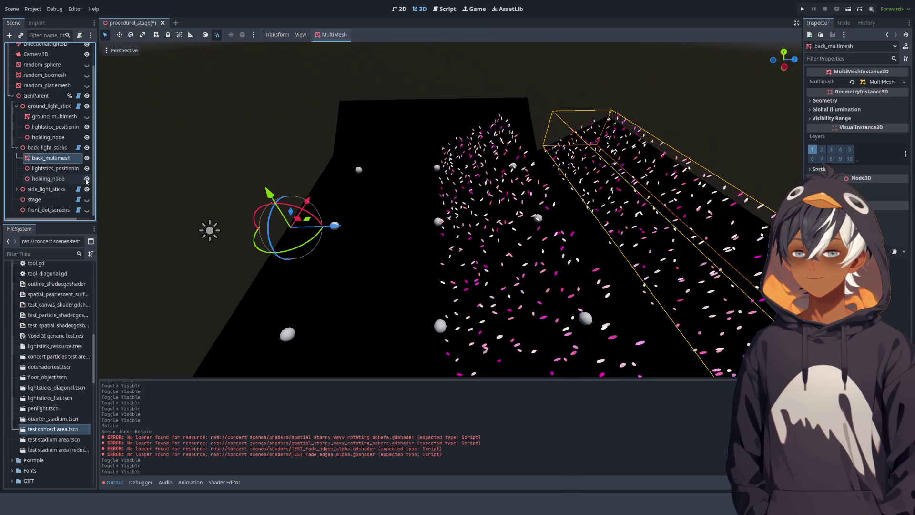
{"action": "left_click", "coordinate": [87, 190]}
{"action": "scroll", "coordinate": [417, 182], "scroll_direction": "down", "scroll_amount": 5}
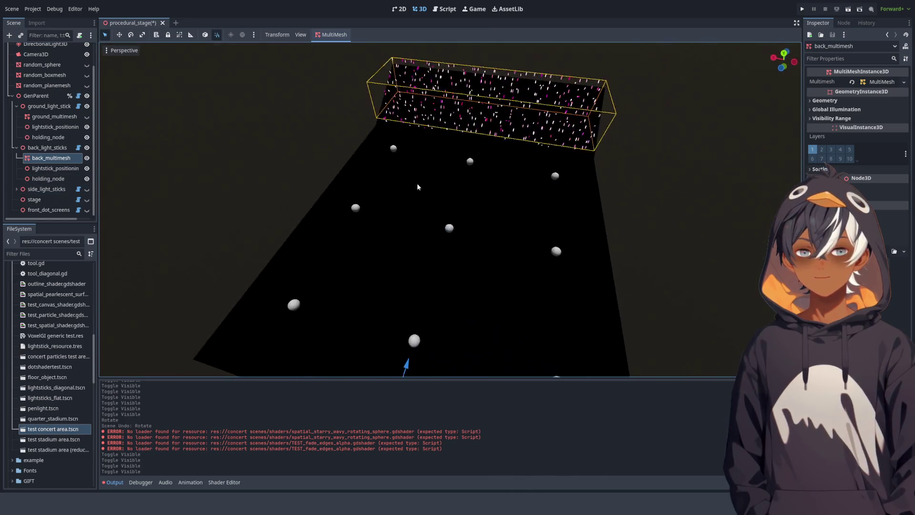
Rotate back_multimesh 90 degrees and turn the holding node to line up with the lightstick strip.
{"action": "left_click_drag", "start_coordinate": [456, 316], "coordinate": [458, 251]}
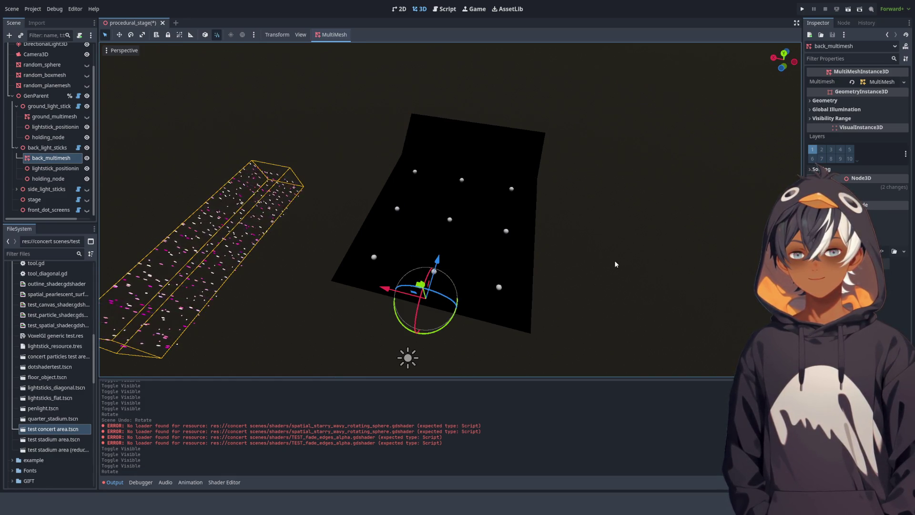
{"action": "left_click", "coordinate": [55, 180]}
{"action": "mouse_move", "coordinate": [443, 331]}
{"action": "left_mouse_down"}
{"action": "mouse_move", "coordinate": [504, 236]}
{"action": "mouse_move", "coordinate": [273, 142]}
{"action": "mouse_move", "coordinate": [457, 178]}
{"action": "mouse_move", "coordinate": [334, 172]}
{"action": "mouse_move", "coordinate": [367, 177]}
{"action": "mouse_move", "coordinate": [346, 178]}
{"action": "left_mouse_up"}
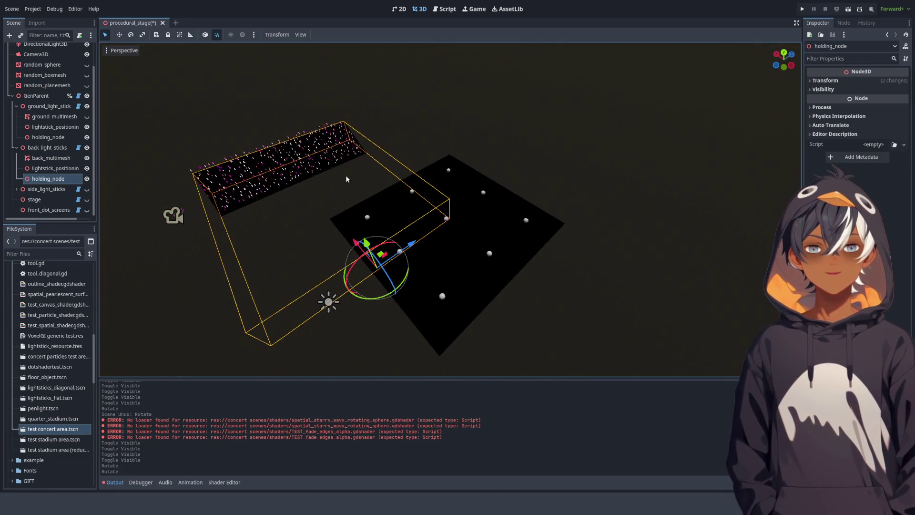
{"action": "left_click", "coordinate": [445, 9]}
{"action": "scroll", "coordinate": [500, 168], "scroll_direction": "up", "scroll_amount": 8}
{"action": "scroll", "coordinate": [482, 178], "scroll_direction": "down", "scroll_amount": 4}
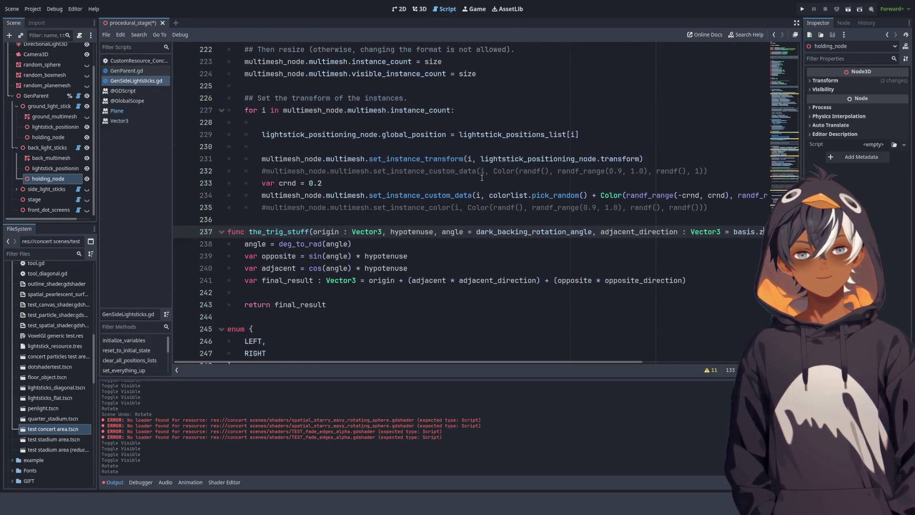
Undo the holding node rotations, then review the initialize_variables code in the script.
{"action": "left_click", "coordinate": [421, 9]}
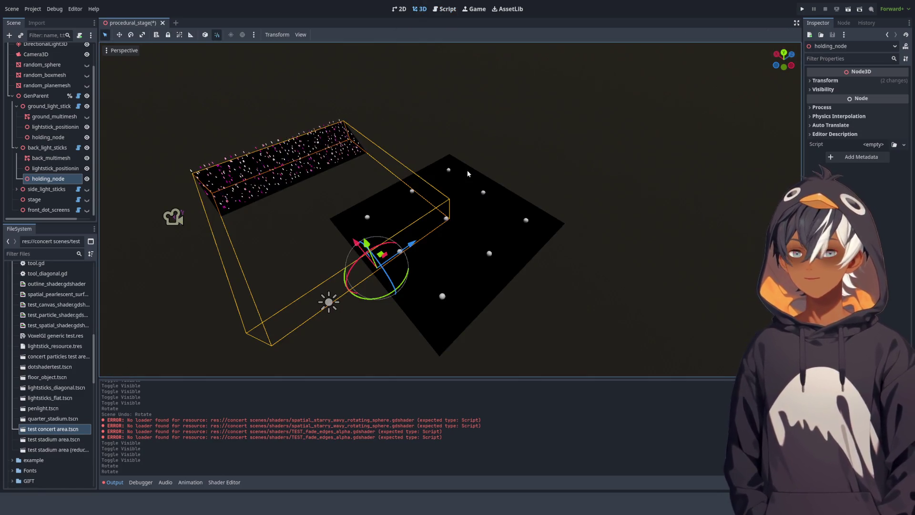
{"action": "key", "text": "ctrl+z"}
{"action": "key", "text": "ctrl+z"}
{"action": "left_click", "coordinate": [444, 9]}
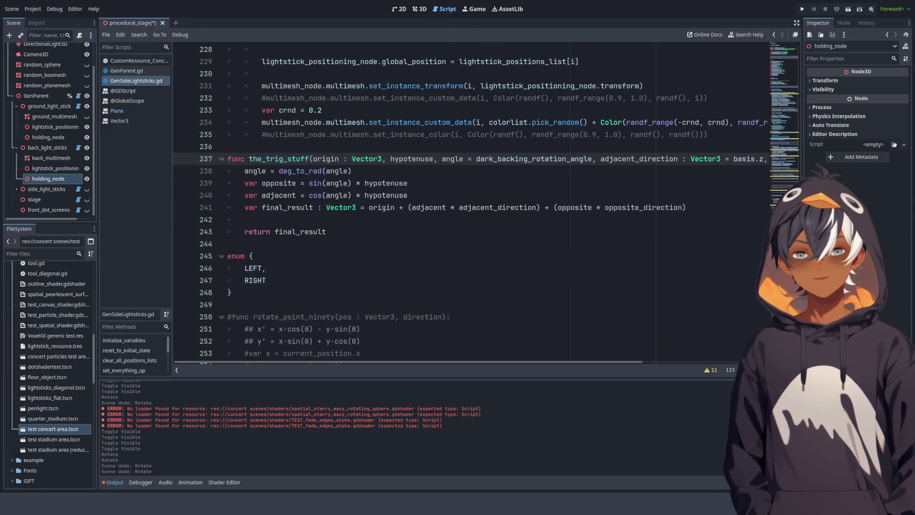
{"action": "scroll", "coordinate": [768, 299], "scroll_direction": "up", "scroll_amount": 20}
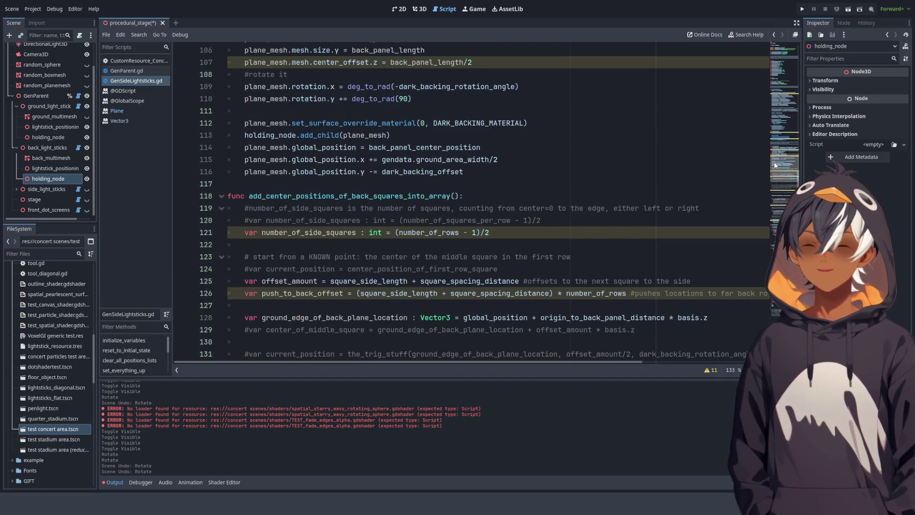
{"action": "scroll", "coordinate": [774, 164], "scroll_direction": "up", "scroll_amount": 20}
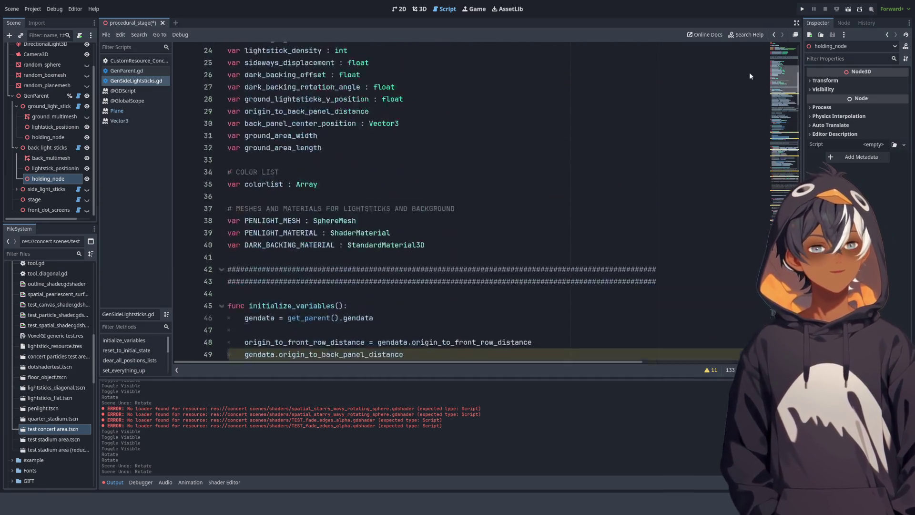
{"action": "left_click", "coordinate": [784, 105]}
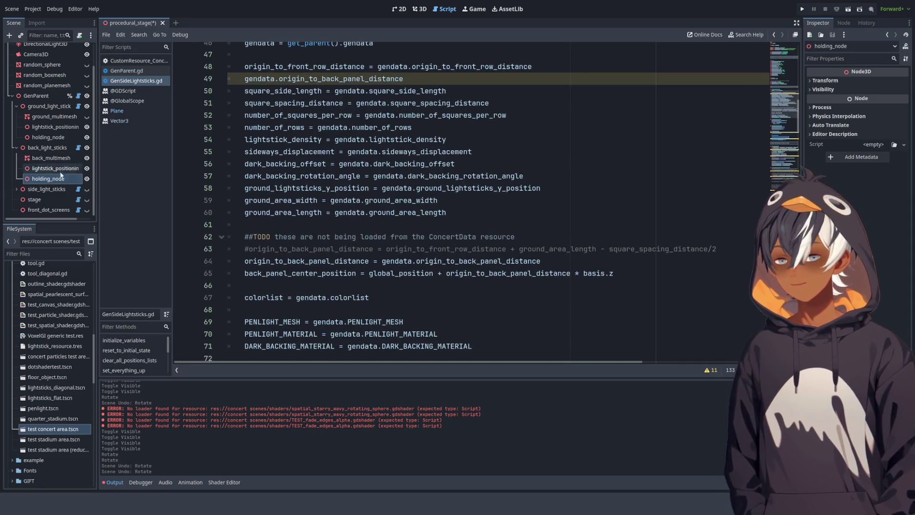
Collapse the ground and back light sticks nodes, select side_light_sticks, and view the 3D stage.
{"action": "left_click", "coordinate": [20, 148]}
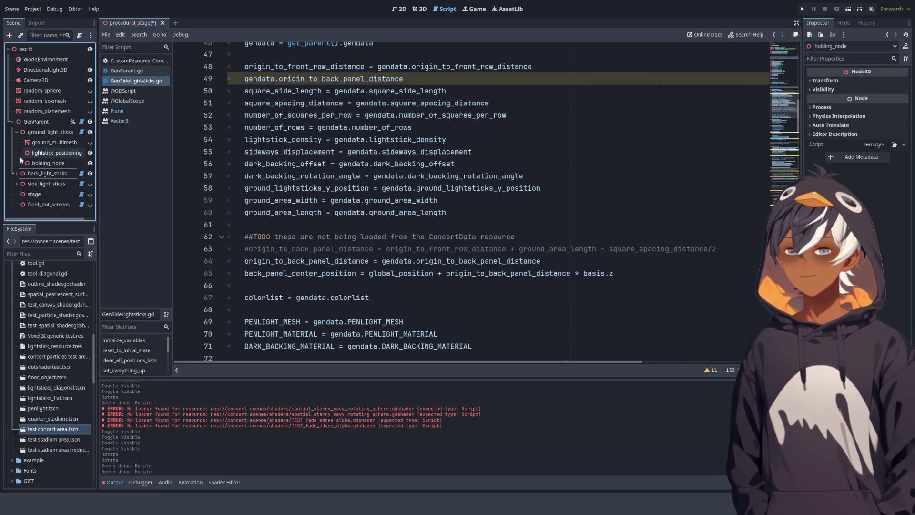
{"action": "left_click", "coordinate": [17, 133]}
{"action": "left_click", "coordinate": [38, 143]}
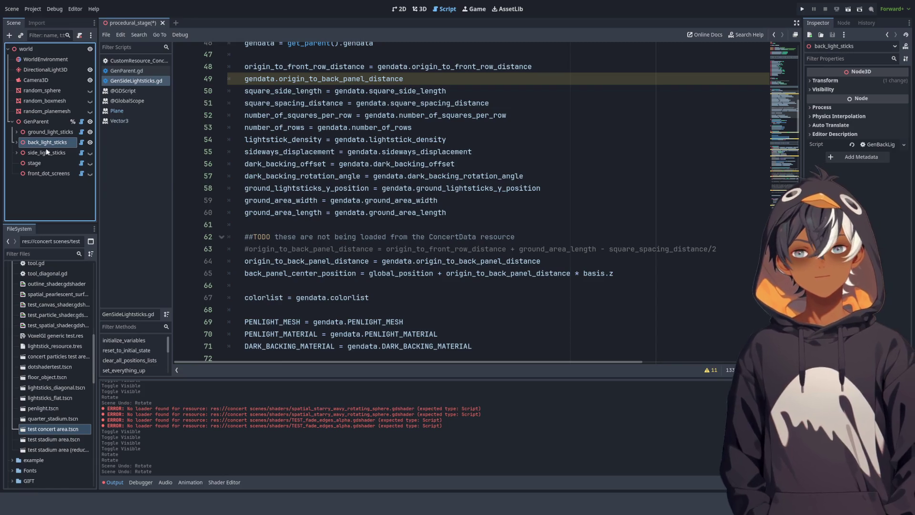
{"action": "left_click", "coordinate": [50, 153]}
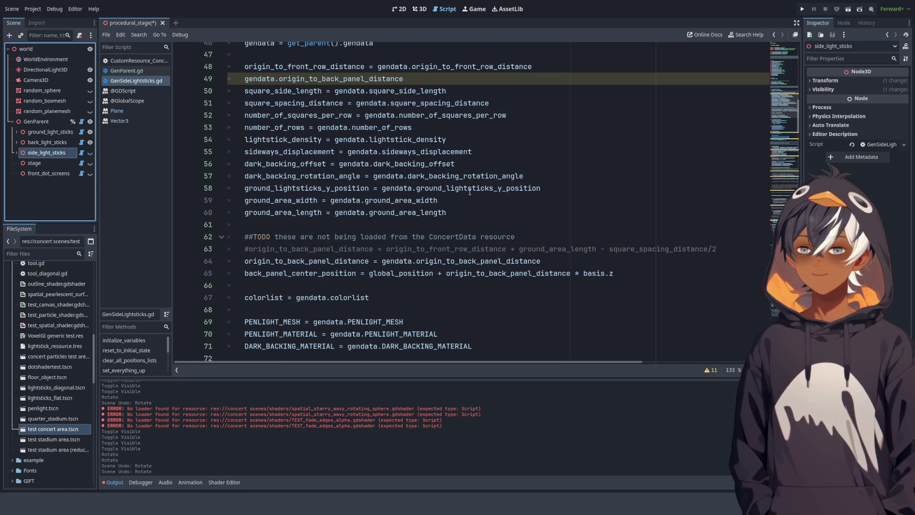
{"action": "scroll", "coordinate": [799, 136], "scroll_direction": "down", "scroll_amount": 8}
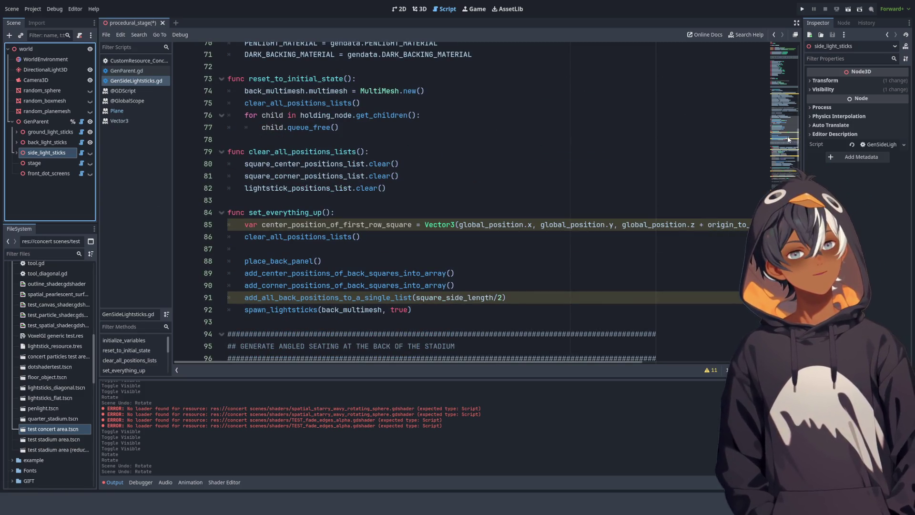
{"action": "scroll", "coordinate": [789, 140], "scroll_direction": "down", "scroll_amount": 8}
{"action": "scroll", "coordinate": [789, 140], "scroll_direction": "up", "scroll_amount": 20}
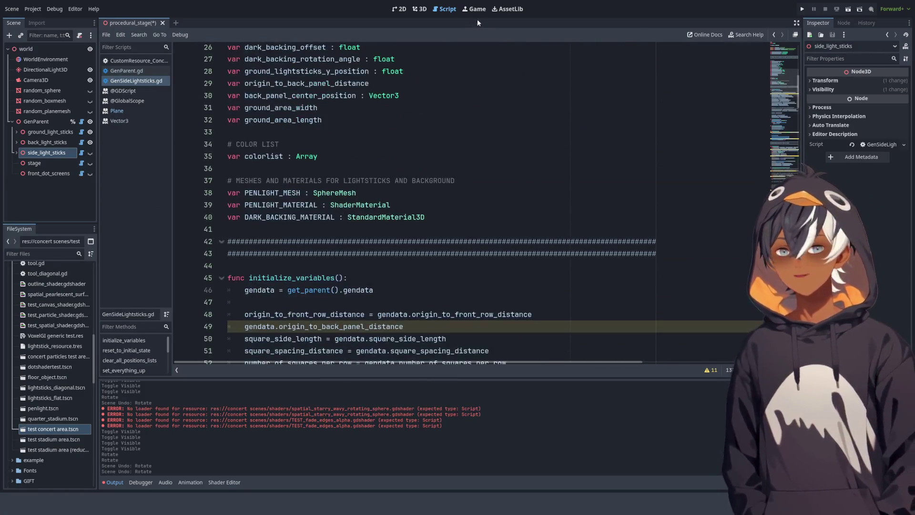
{"action": "left_click", "coordinate": [416, 11]}
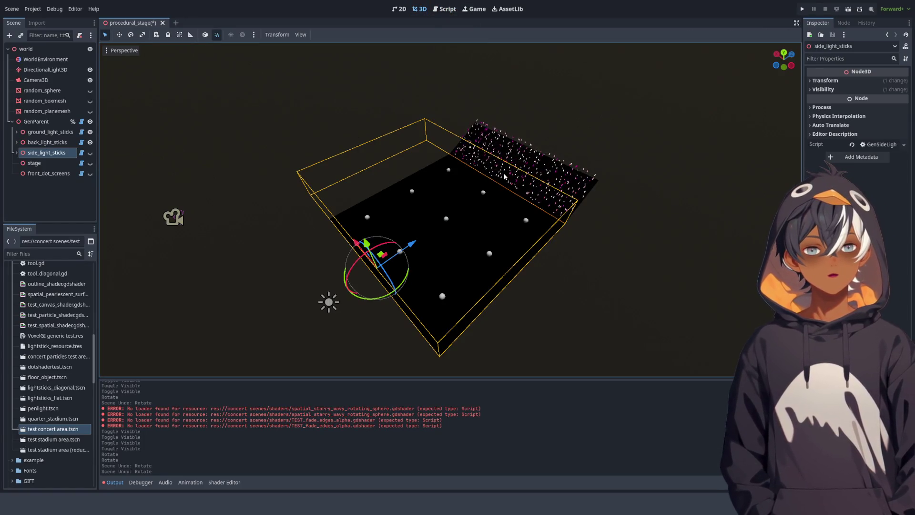
Make the side_light_sticks and ground_light_sticks crowds visible in a front view of the stage.
{"action": "mouse_move", "coordinate": [378, 145]}
{"action": "left_mouse_down"}
{"action": "mouse_move", "coordinate": [450, 151]}
{"action": "mouse_move", "coordinate": [441, 172]}
{"action": "left_mouse_up"}
{"action": "scroll", "coordinate": [496, 155], "scroll_direction": "up", "scroll_amount": 5}
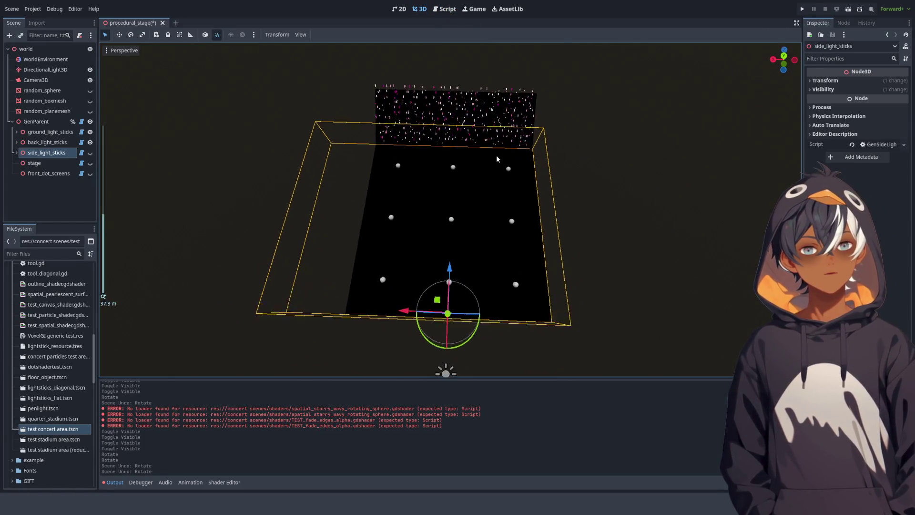
{"action": "left_click", "coordinate": [90, 153]}
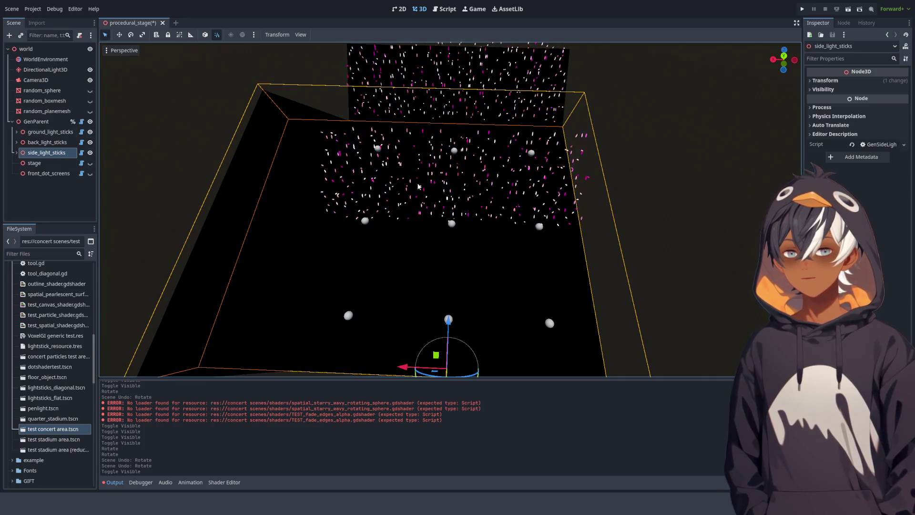
{"action": "left_click", "coordinate": [17, 133]}
{"action": "left_click", "coordinate": [90, 143]}
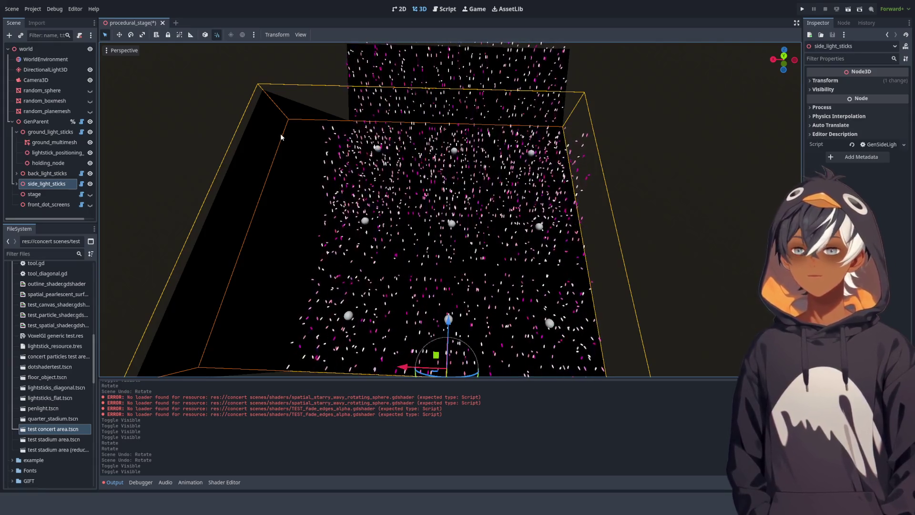
Orbit the viewport to inspect the lightstick field from oblique, low and raised angles.
{"action": "mouse_move", "coordinate": [484, 167]}
{"action": "left_mouse_down"}
{"action": "mouse_move", "coordinate": [402, 95]}
{"action": "mouse_move", "coordinate": [429, 123]}
{"action": "mouse_move", "coordinate": [380, 190]}
{"action": "left_mouse_up"}
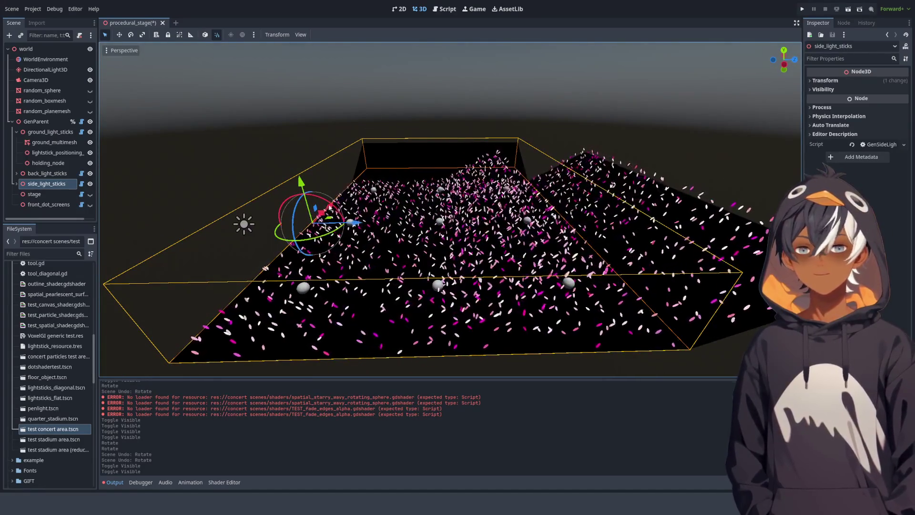
{"action": "mouse_move", "coordinate": [383, 116]}
{"action": "left_mouse_down"}
{"action": "mouse_move", "coordinate": [547, 155]}
{"action": "mouse_move", "coordinate": [534, 143]}
{"action": "mouse_move", "coordinate": [550, 156]}
{"action": "left_mouse_up"}
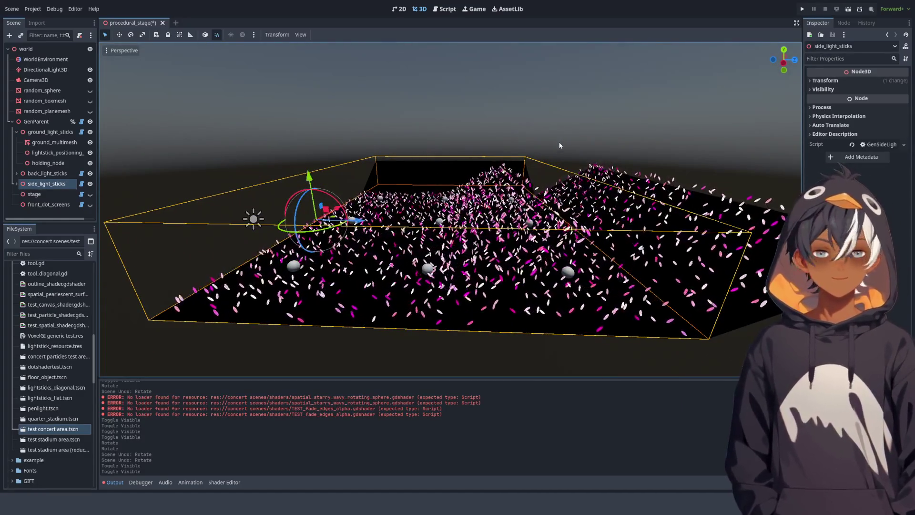
{"action": "mouse_move", "coordinate": [362, 174]}
{"action": "left_mouse_down"}
{"action": "mouse_move", "coordinate": [383, 221]}
{"action": "mouse_move", "coordinate": [415, 119]}
{"action": "left_mouse_up"}
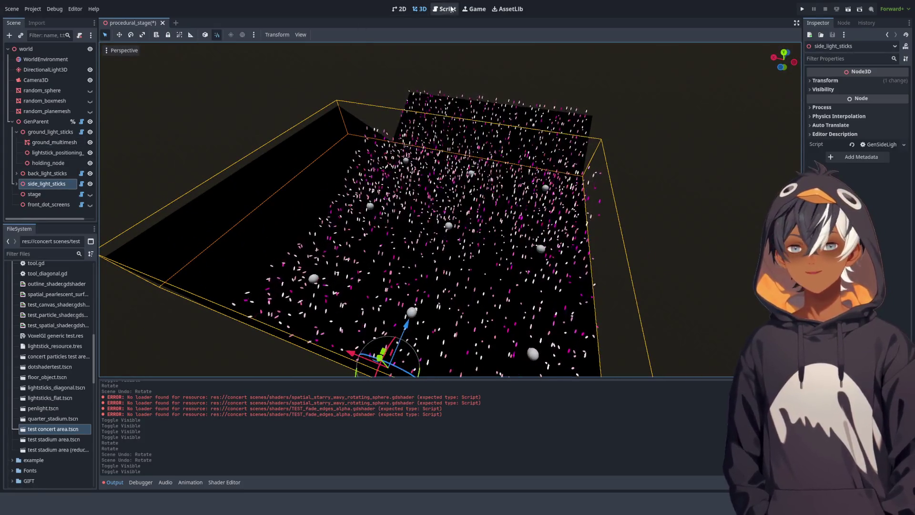
Skim the GenSideLightsticks script, including its back panel code.
{"action": "left_click", "coordinate": [451, 9]}
{"action": "left_click", "coordinate": [772, 176]}
{"action": "mouse_move", "coordinate": [772, 177]}
{"action": "left_mouse_down"}
{"action": "mouse_move", "coordinate": [771, 193]}
{"action": "mouse_move", "coordinate": [770, 143]}
{"action": "mouse_move", "coordinate": [767, 178]}
{"action": "mouse_move", "coordinate": [362, 45]}
{"action": "left_mouse_up"}
Back in the 3D scene, select back_multimesh under side_light_sticks, viewed close to the stage.
{"action": "left_click", "coordinate": [427, 9]}
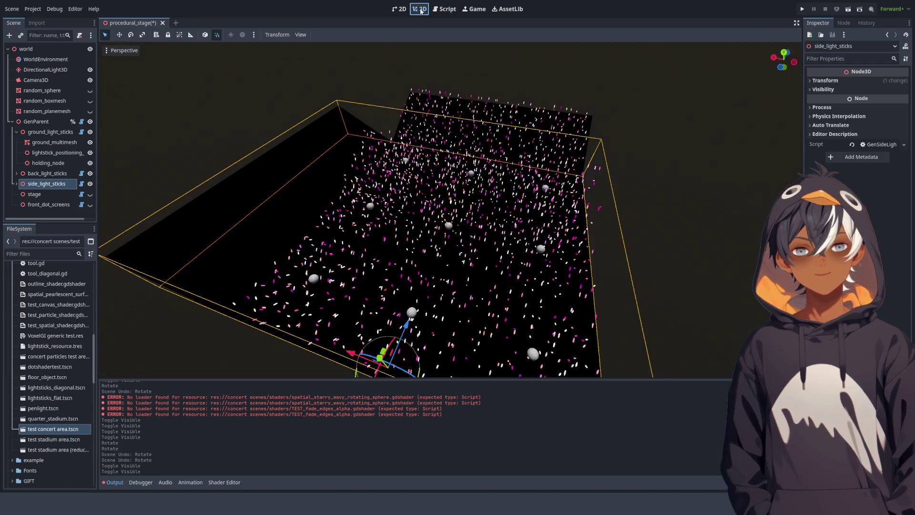
{"action": "left_click", "coordinate": [17, 183]}
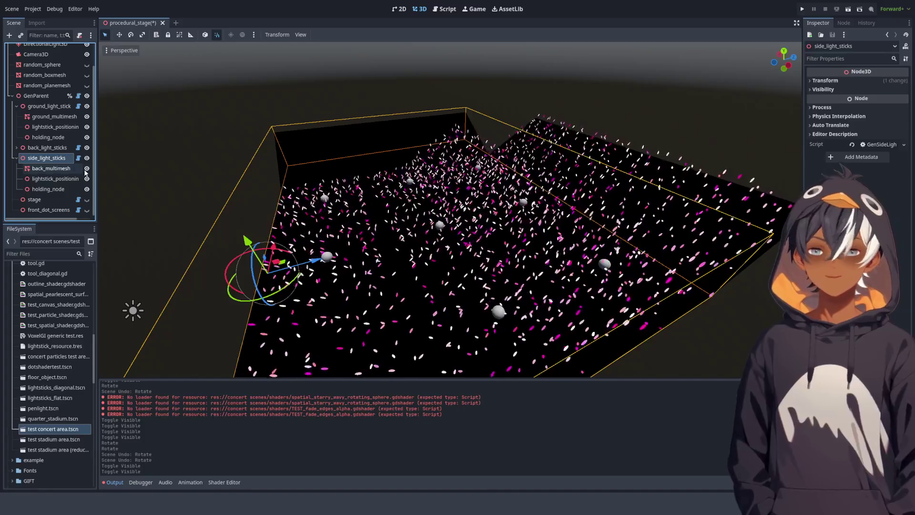
{"action": "left_click_drag", "start_coordinate": [372, 155], "coordinate": [469, 172]}
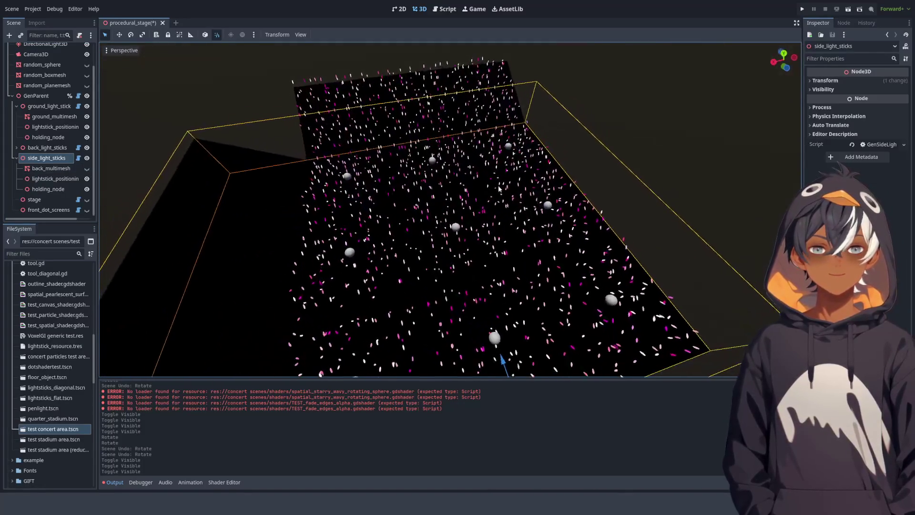
{"action": "scroll", "coordinate": [478, 181], "scroll_direction": "down", "scroll_amount": 5}
{"action": "left_click_drag", "start_coordinate": [472, 193], "coordinate": [466, 185]}
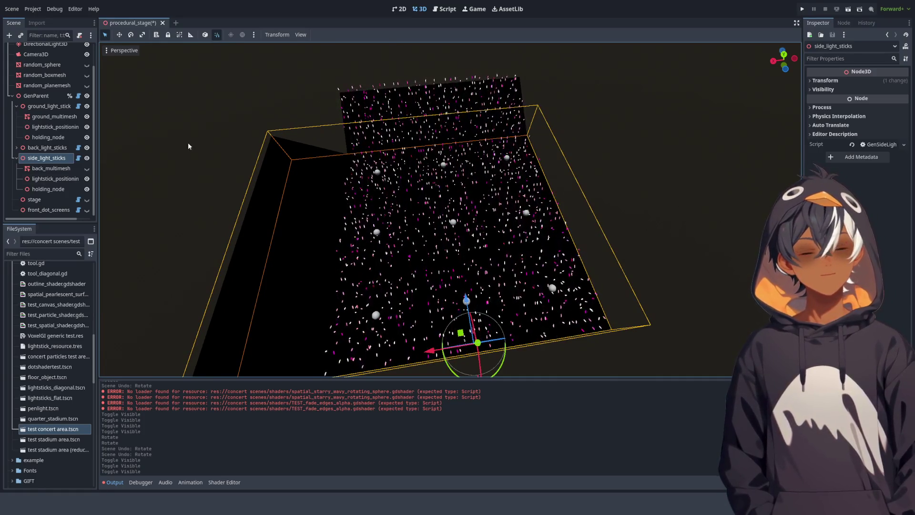
{"action": "left_click", "coordinate": [48, 169]}
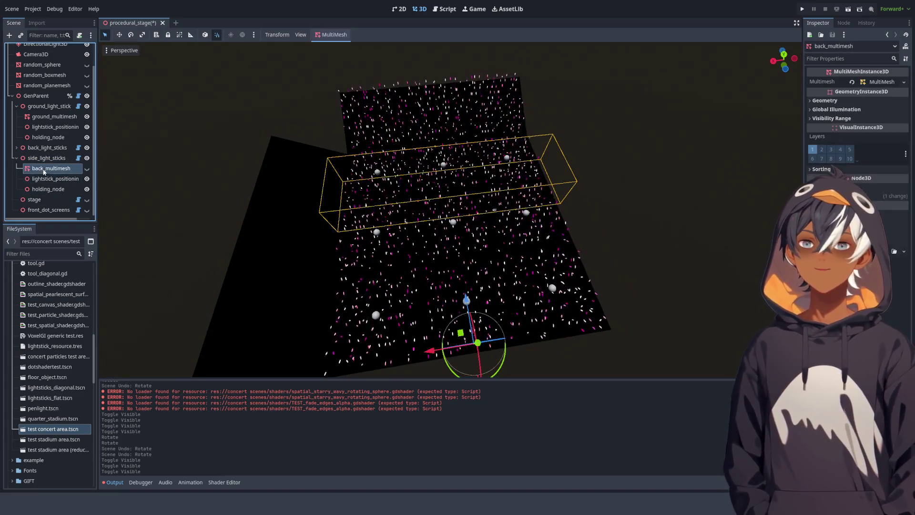
{"action": "mouse_move", "coordinate": [339, 178]}
{"action": "left_mouse_down"}
{"action": "mouse_move", "coordinate": [386, 163]}
{"action": "mouse_move", "coordinate": [341, 169]}
{"action": "left_mouse_up"}
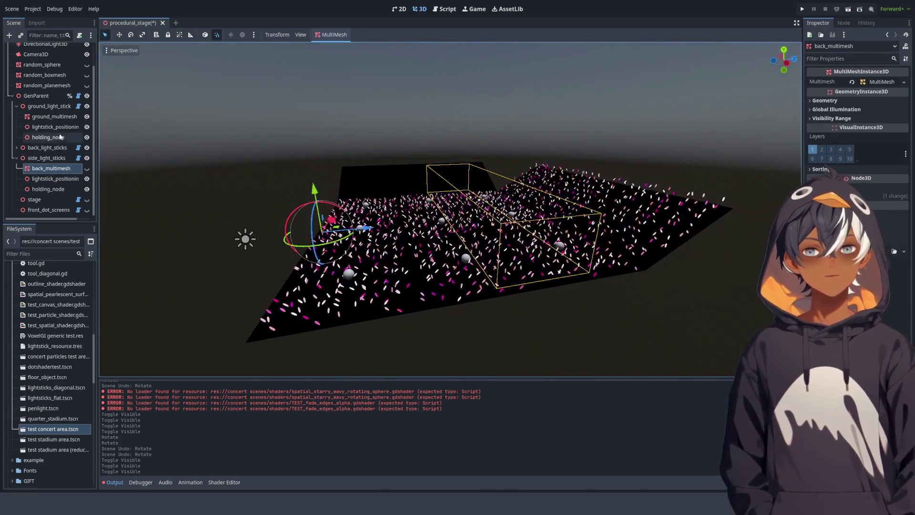
{"action": "left_click", "coordinate": [37, 117]}
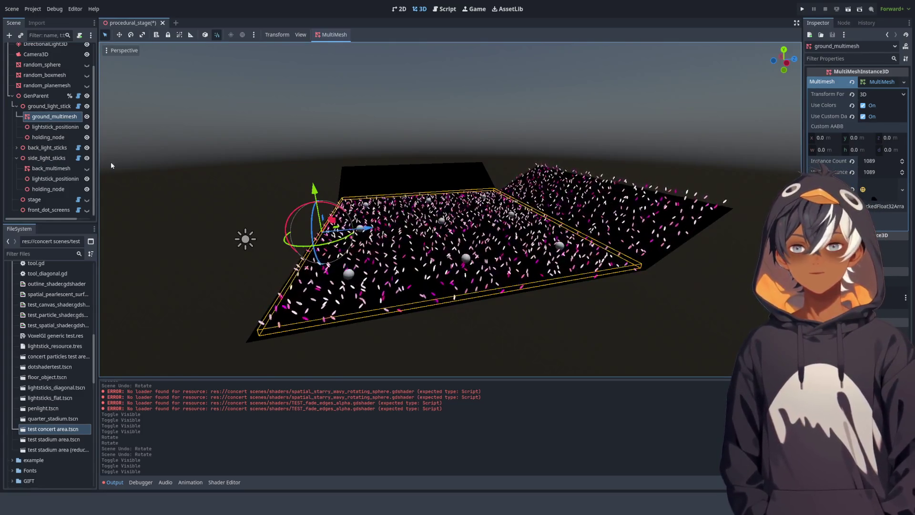
{"action": "scroll", "coordinate": [249, 128], "scroll_direction": "down", "scroll_amount": 3}
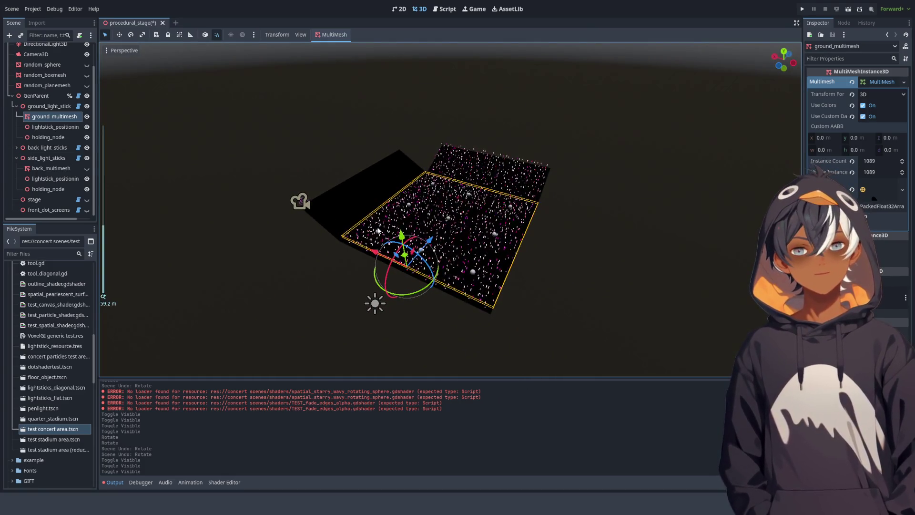
{"action": "mouse_move", "coordinate": [394, 297]}
{"action": "left_mouse_down"}
{"action": "mouse_move", "coordinate": [443, 284]}
{"action": "mouse_move", "coordinate": [469, 259]}
{"action": "mouse_move", "coordinate": [447, 305]}
{"action": "mouse_move", "coordinate": [415, 292]}
{"action": "mouse_move", "coordinate": [431, 286]}
{"action": "mouse_move", "coordinate": [374, 307]}
{"action": "mouse_move", "coordinate": [400, 289]}
{"action": "mouse_move", "coordinate": [413, 294]}
{"action": "left_mouse_up"}
{"action": "left_click", "coordinate": [30, 109]}
{"action": "scroll", "coordinate": [413, 214], "scroll_direction": "up", "scroll_amount": 5}
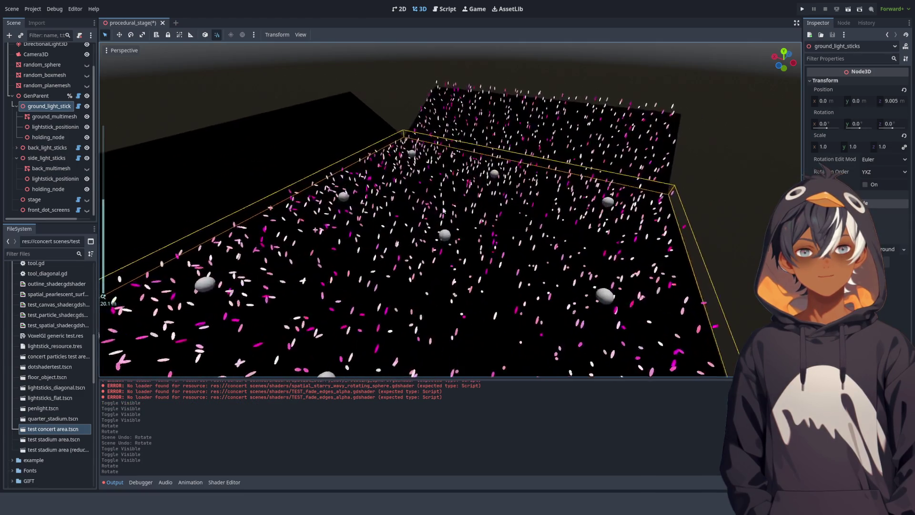
{"action": "scroll", "coordinate": [414, 215], "scroll_direction": "down", "scroll_amount": 5}
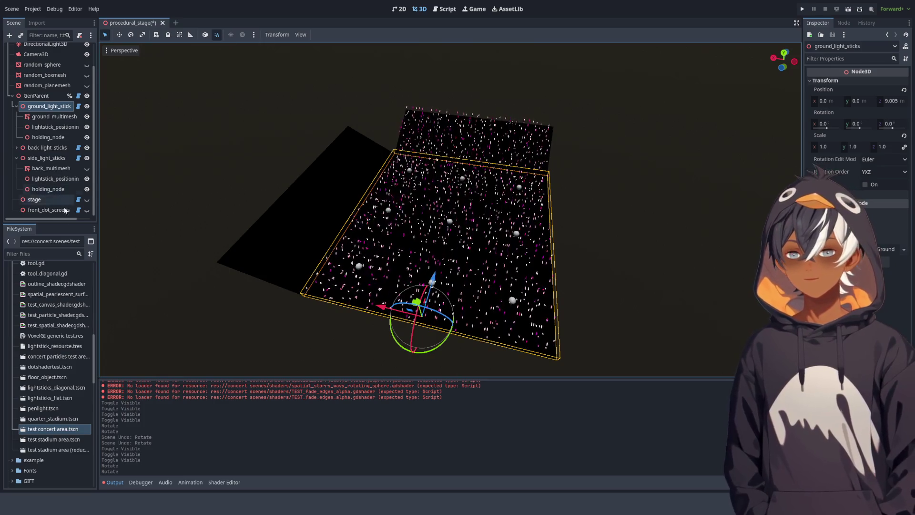
Open the test concert area scene, enlarge the scene tree and inspect bigLEDscreen1.
{"action": "double_click", "coordinate": [47, 428]}
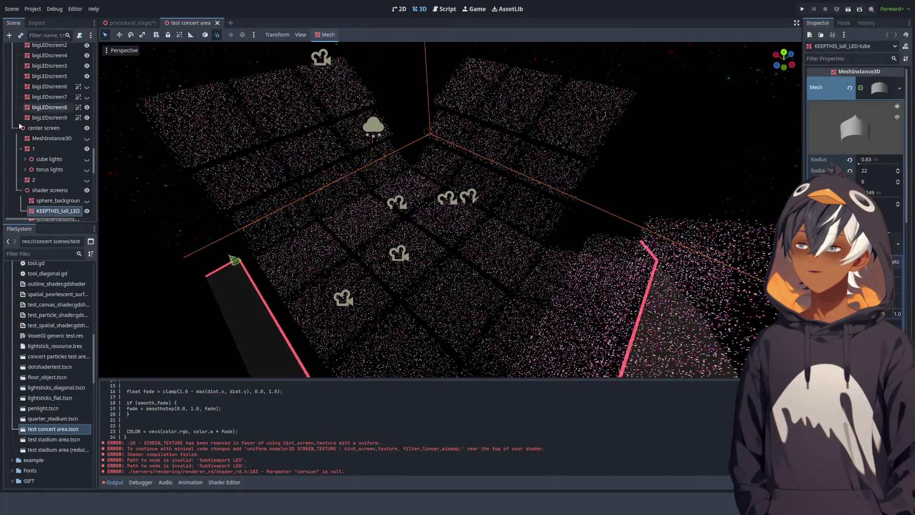
{"action": "left_click_drag", "start_coordinate": [59, 222], "coordinate": [59, 282]}
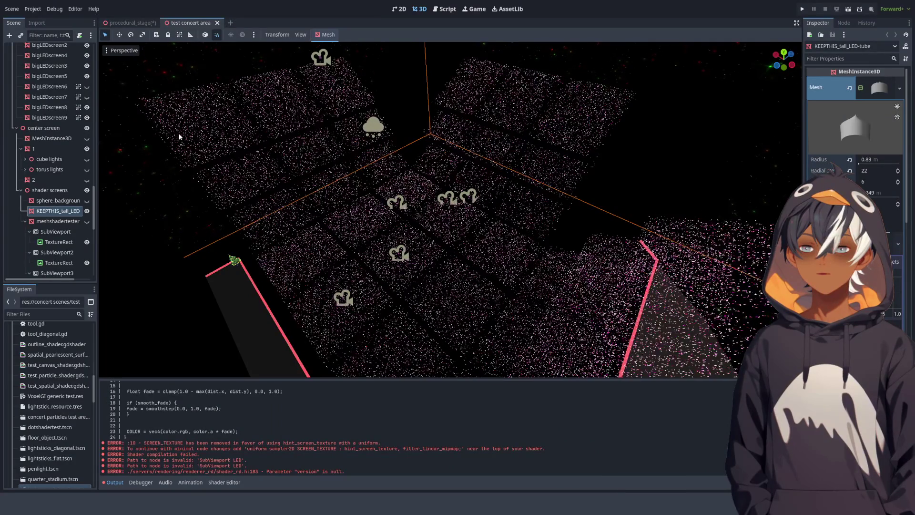
{"action": "scroll", "coordinate": [59, 127], "scroll_direction": "up", "scroll_amount": 2}
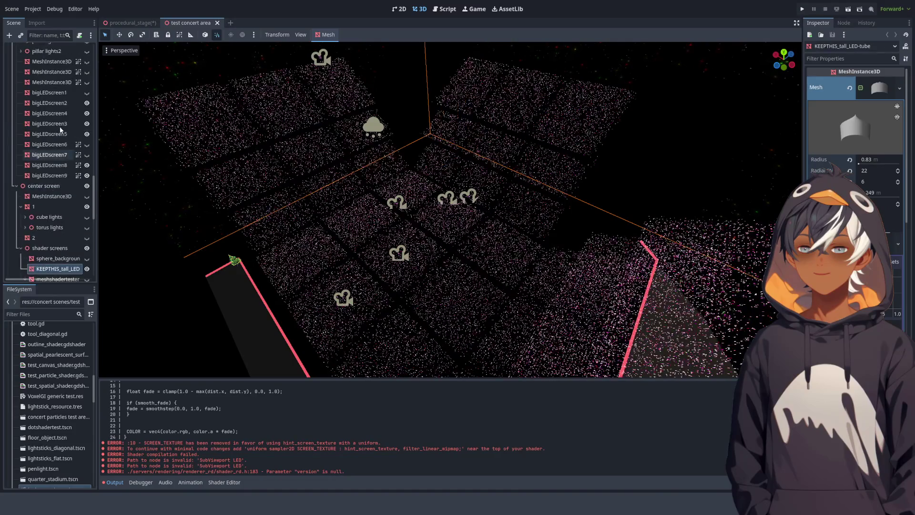
{"action": "left_click", "coordinate": [46, 92]}
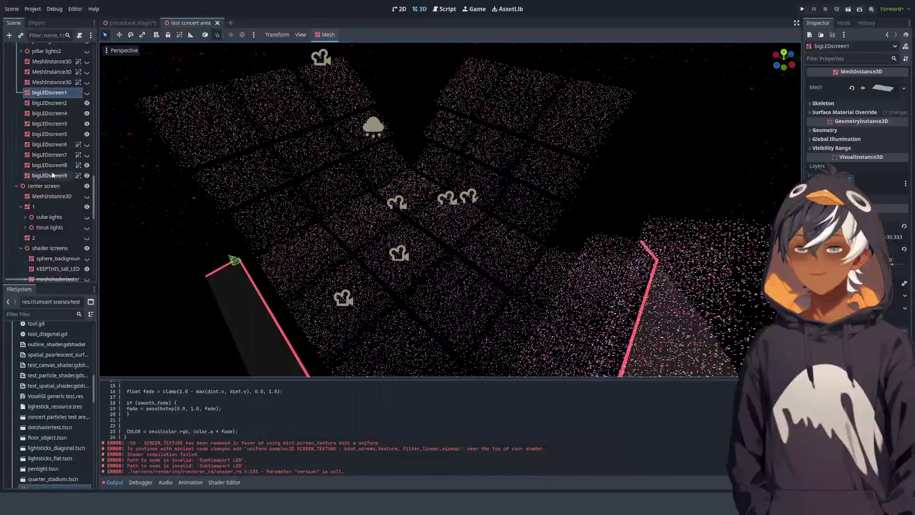
Select the Row #1 lightstick group and frame it in the 3D view.
{"action": "scroll", "coordinate": [62, 155], "scroll_direction": "up", "scroll_amount": 10}
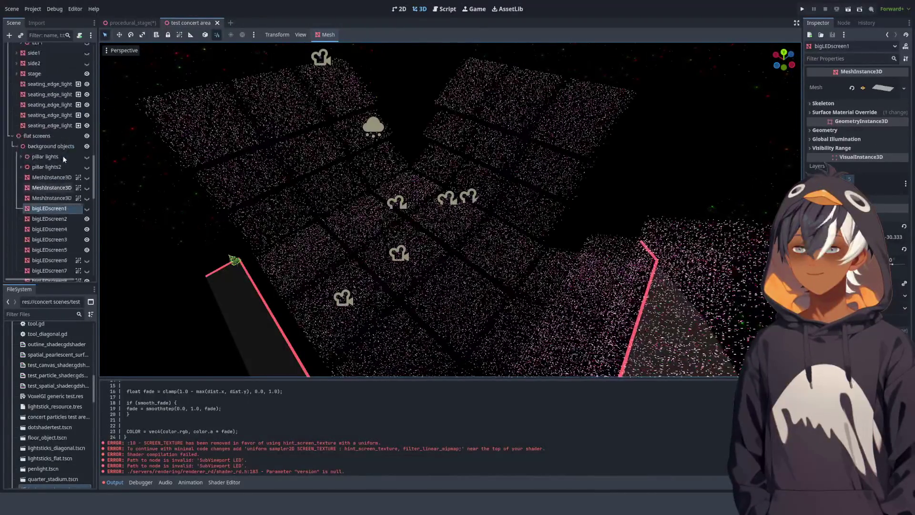
{"action": "scroll", "coordinate": [54, 125], "scroll_direction": "up", "scroll_amount": 10}
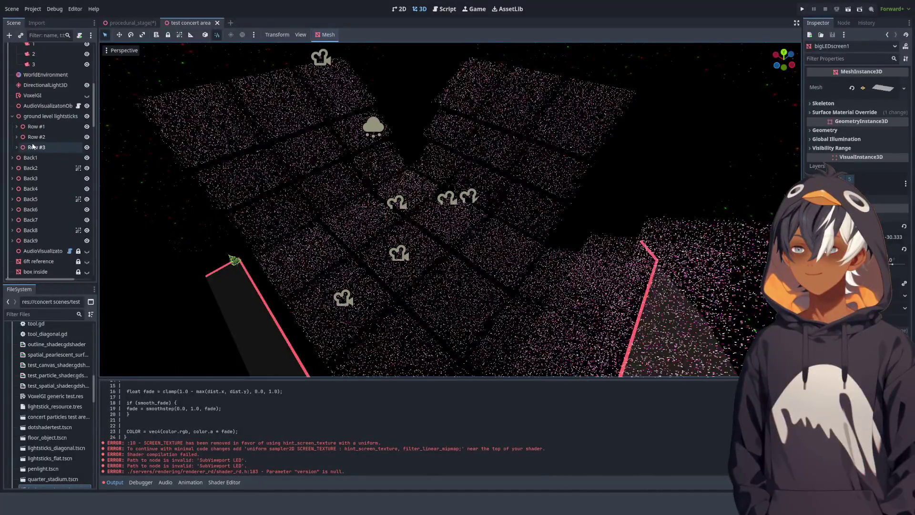
{"action": "scroll", "coordinate": [48, 157], "scroll_direction": "down", "scroll_amount": 1}
{"action": "left_click", "coordinate": [19, 127]}
{"action": "double_click", "coordinate": [18, 128]}
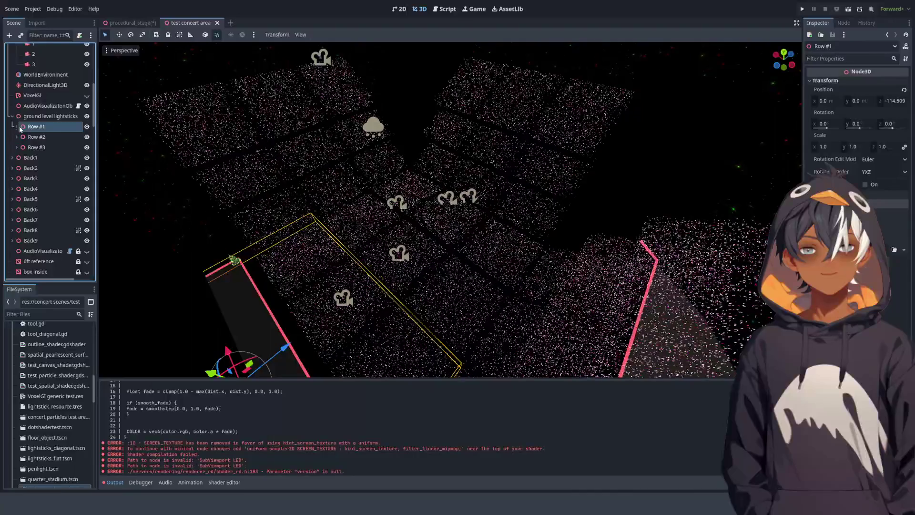
Select Row #1's first penlight collection and lower its Divisions from 50 to 28.
{"action": "left_click", "coordinate": [16, 127]}
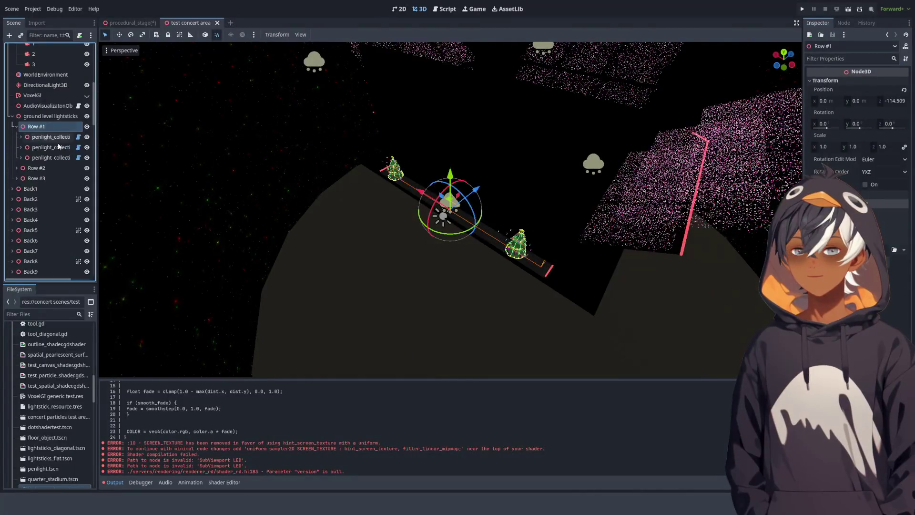
{"action": "left_click", "coordinate": [50, 137]}
{"action": "left_click", "coordinate": [904, 80]}
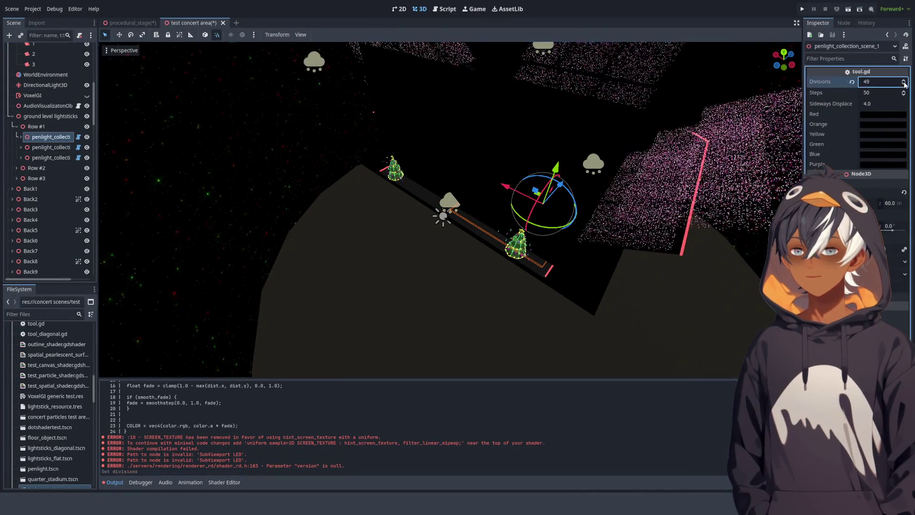
{"action": "left_click", "coordinate": [904, 84]}
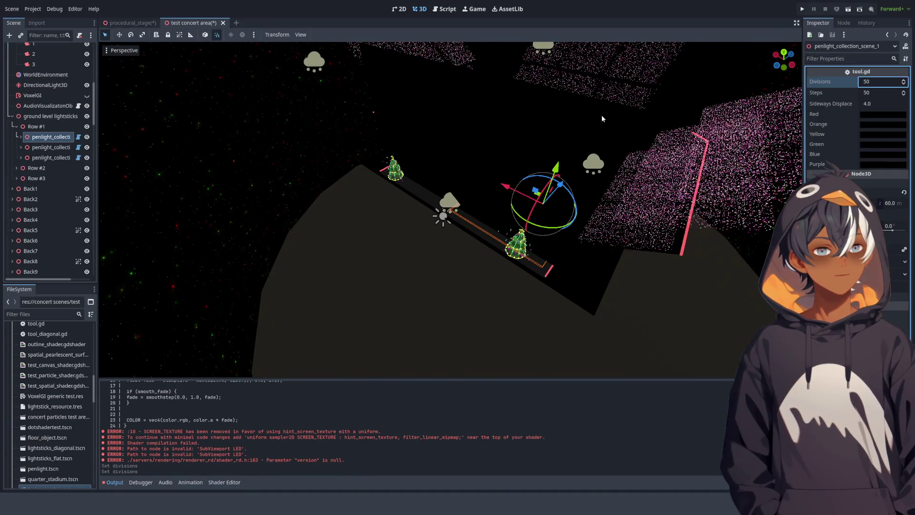
{"action": "scroll", "coordinate": [491, 98], "scroll_direction": "down", "scroll_amount": 5}
{"action": "mouse_move", "coordinate": [437, 144]}
{"action": "left_mouse_down"}
{"action": "mouse_move", "coordinate": [356, 238]}
{"action": "mouse_move", "coordinate": [444, 200]}
{"action": "left_mouse_up"}
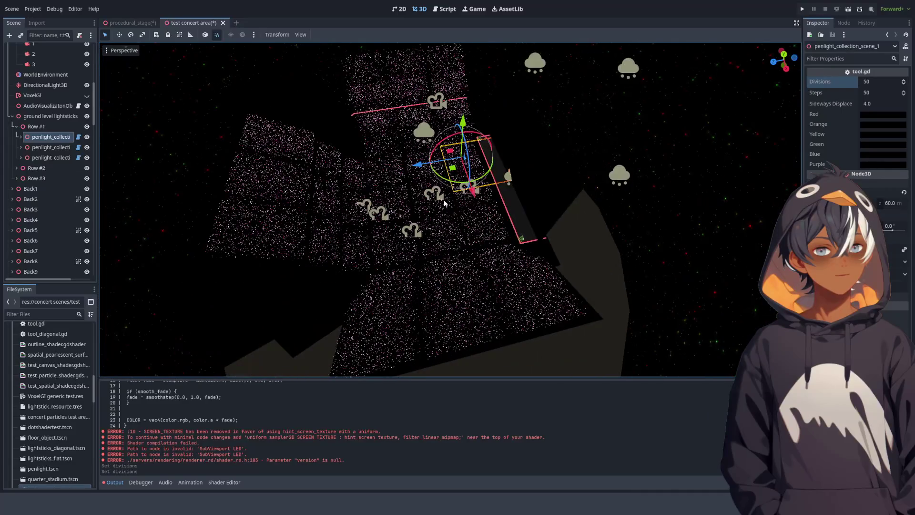
{"action": "left_click", "coordinate": [903, 84]}
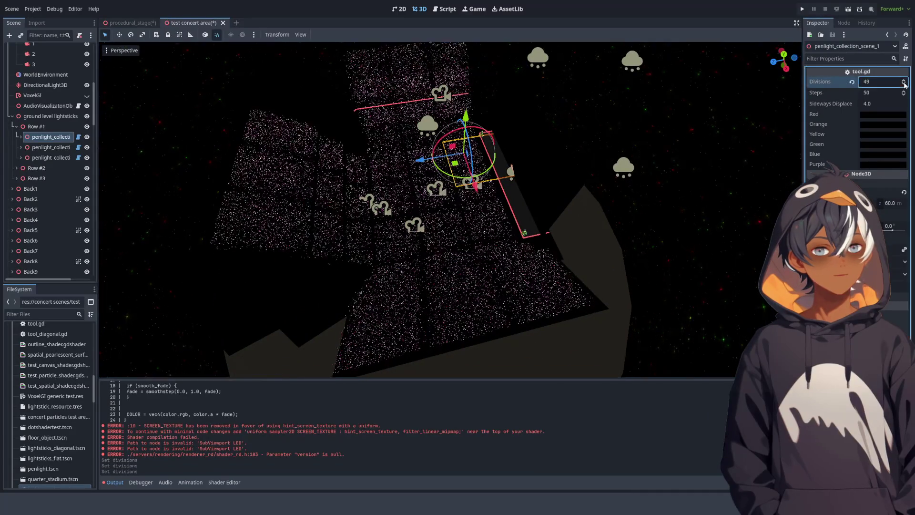
{"action": "left_click", "coordinate": [904, 84]}
{"action": "left_click", "coordinate": [903, 83]}
{"action": "left_click", "coordinate": [904, 84]}
{"action": "left_click", "coordinate": [904, 84]}
{"action": "left_click", "coordinate": [904, 84]}
{"action": "left_click", "coordinate": [903, 85]}
{"action": "left_click", "coordinate": [904, 84]}
{"action": "left_click", "coordinate": [904, 85]}
{"action": "left_click", "coordinate": [905, 85]}
{"action": "left_click", "coordinate": [905, 86]}
{"action": "left_click", "coordinate": [905, 85]}
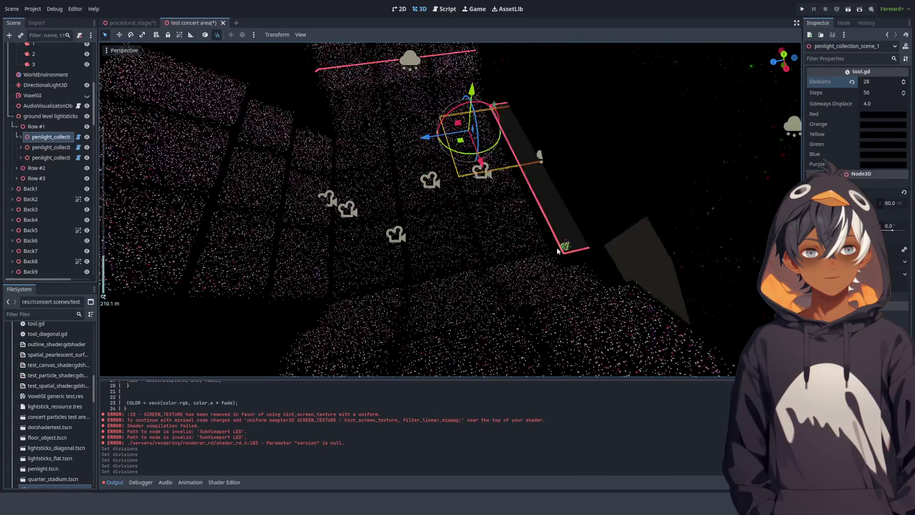
Reduce that collection's Divisions further to 13, then select and expand the Back1 group.
{"action": "scroll", "coordinate": [434, 227], "scroll_direction": "up", "scroll_amount": 3}
{"action": "mouse_move", "coordinate": [364, 250]}
{"action": "left_mouse_down"}
{"action": "mouse_move", "coordinate": [543, 239]}
{"action": "mouse_move", "coordinate": [493, 176]}
{"action": "mouse_move", "coordinate": [480, 175]}
{"action": "left_mouse_up"}
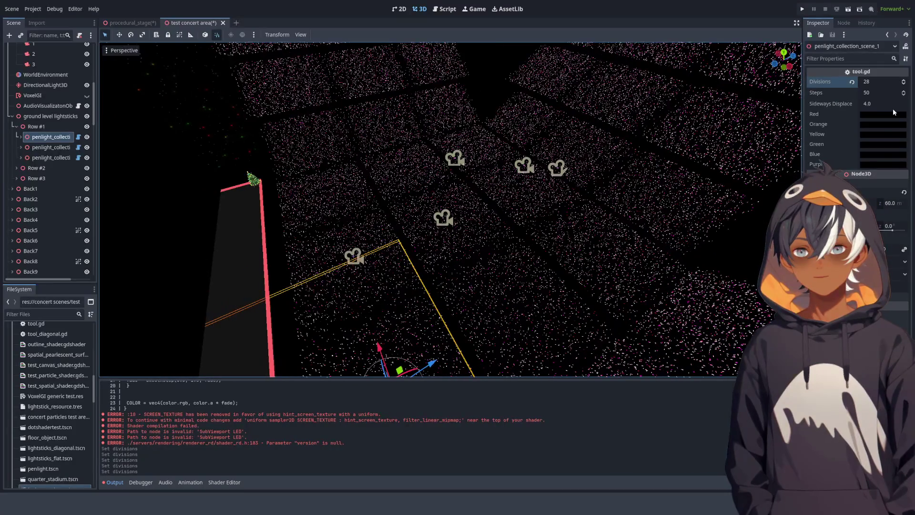
{"action": "left_click", "coordinate": [905, 85]}
{"action": "left_click", "coordinate": [905, 85]}
{"action": "left_click", "coordinate": [905, 86]}
{"action": "left_click", "coordinate": [905, 85]}
{"action": "left_click", "coordinate": [906, 85]}
{"action": "left_click", "coordinate": [906, 86]}
{"action": "left_click", "coordinate": [905, 85]}
{"action": "left_click", "coordinate": [905, 86]}
{"action": "left_click", "coordinate": [906, 85]}
{"action": "left_click", "coordinate": [905, 85]}
{"action": "left_click", "coordinate": [48, 189]}
{"action": "key", "text": "Right"}
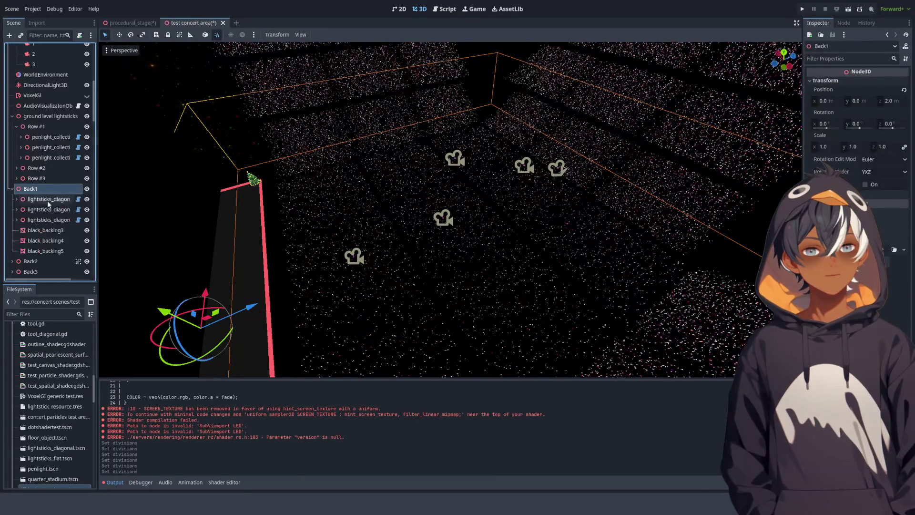
Select lightsticks_diagonal_center under Back1 and adjust its Divisions, raising to 44 then lowering again.
{"action": "left_click", "coordinate": [53, 199]}
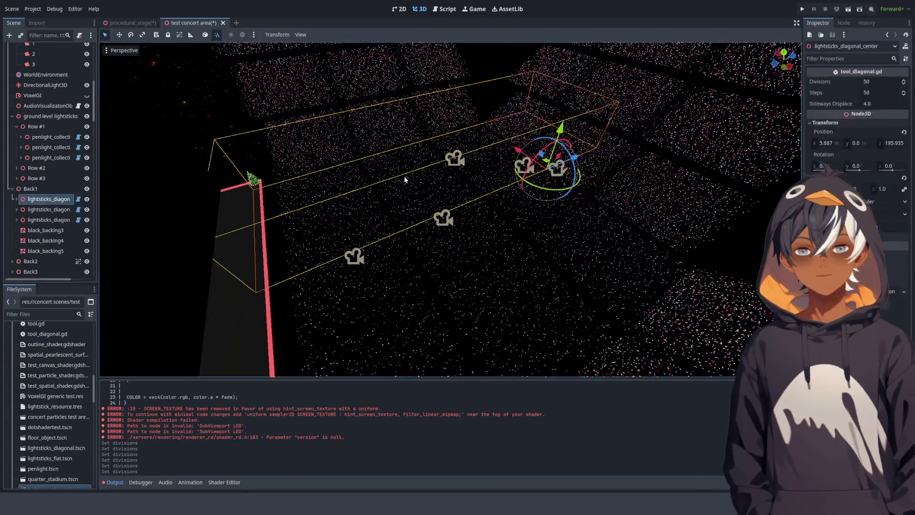
{"action": "left_click", "coordinate": [903, 85]}
{"action": "left_click", "coordinate": [904, 85]}
{"action": "left_click", "coordinate": [904, 85]}
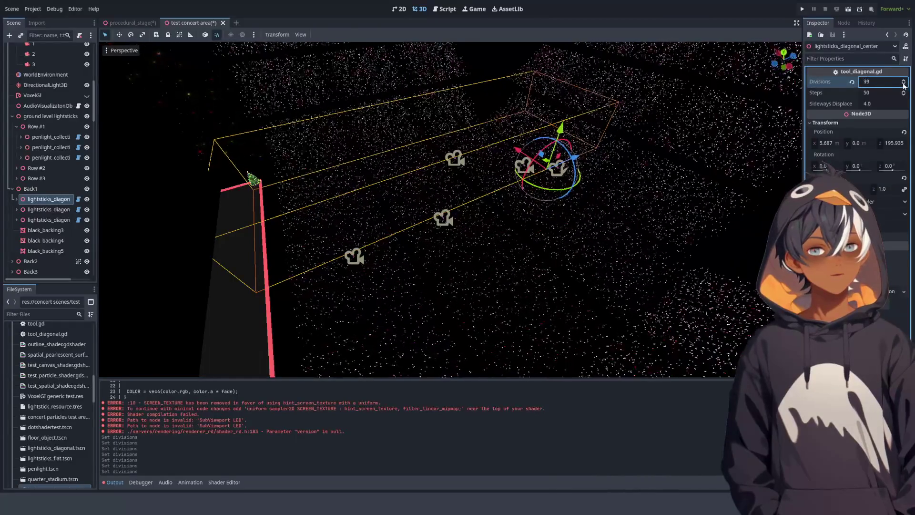
{"action": "left_click", "coordinate": [904, 82]}
{"action": "left_click", "coordinate": [904, 82]}
{"action": "left_click", "coordinate": [904, 82]}
{"action": "left_click", "coordinate": [904, 82]}
{"action": "left_click", "coordinate": [904, 82]}
{"action": "left_click", "coordinate": [904, 82]}
{"action": "left_click", "coordinate": [904, 82]}
{"action": "left_click", "coordinate": [904, 82]}
{"action": "left_click", "coordinate": [903, 82]}
{"action": "left_click", "coordinate": [904, 82]}
{"action": "left_click", "coordinate": [904, 82]}
{"action": "left_click_drag", "start_coordinate": [904, 85], "coordinate": [905, 86]}
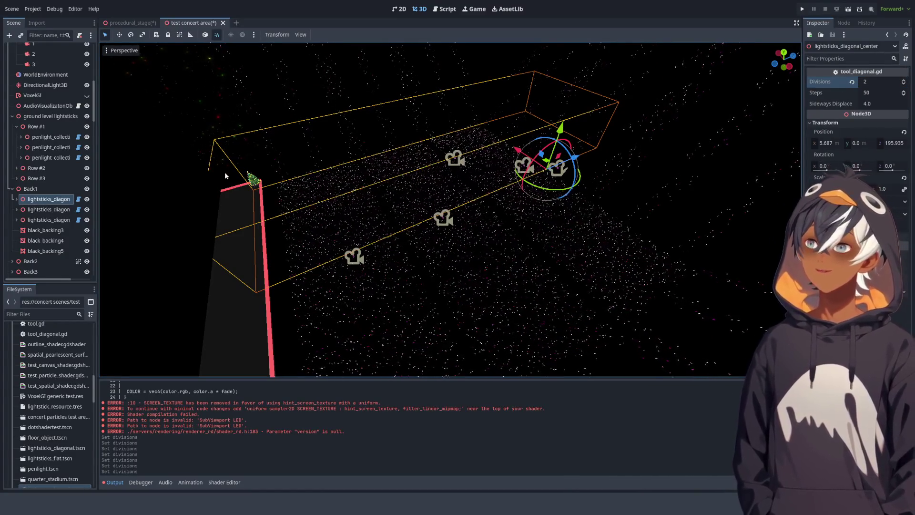
Orbit and zoom around the lightstick box to inspect the resulting spread.
{"action": "scroll", "coordinate": [292, 174], "scroll_direction": "up", "scroll_amount": 3}
{"action": "mouse_move", "coordinate": [292, 174]}
{"action": "left_mouse_down"}
{"action": "mouse_move", "coordinate": [475, 99]}
{"action": "mouse_move", "coordinate": [387, 199]}
{"action": "mouse_move", "coordinate": [493, 132]}
{"action": "mouse_move", "coordinate": [482, 134]}
{"action": "left_mouse_up"}
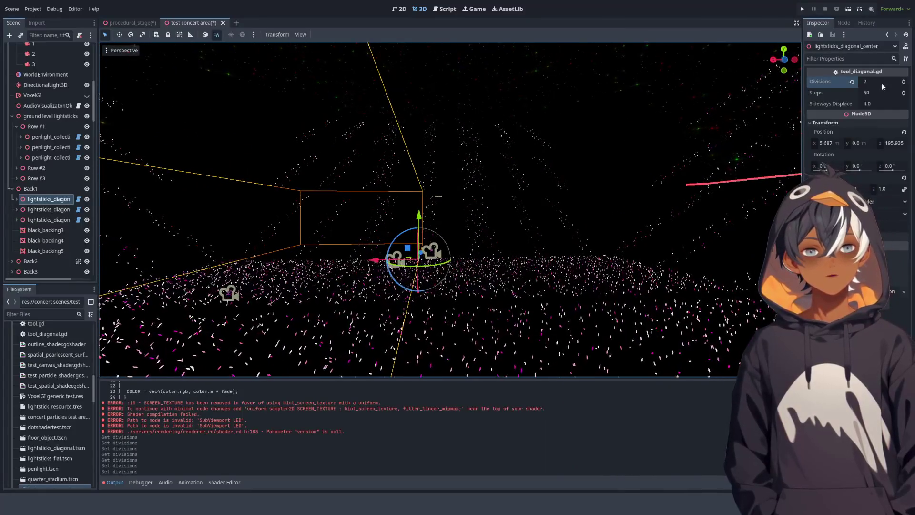
{"action": "mouse_move", "coordinate": [524, 191]}
{"action": "left_mouse_down"}
{"action": "mouse_move", "coordinate": [324, 203]}
{"action": "mouse_move", "coordinate": [413, 200]}
{"action": "left_mouse_up"}
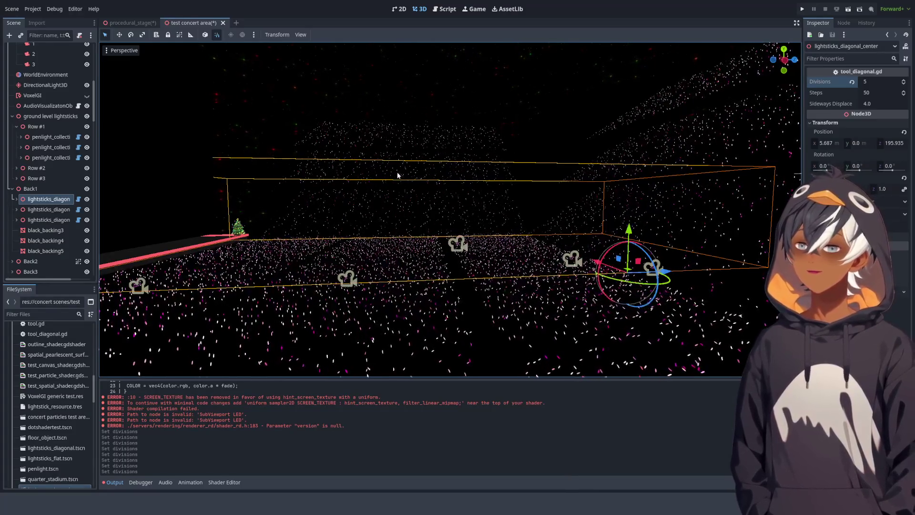
{"action": "mouse_move", "coordinate": [381, 187]}
{"action": "left_mouse_down"}
{"action": "mouse_move", "coordinate": [519, 190]}
{"action": "mouse_move", "coordinate": [527, 182]}
{"action": "mouse_move", "coordinate": [483, 194]}
{"action": "mouse_move", "coordinate": [419, 180]}
{"action": "mouse_move", "coordinate": [337, 187]}
{"action": "mouse_move", "coordinate": [370, 178]}
{"action": "mouse_move", "coordinate": [390, 188]}
{"action": "left_mouse_up"}
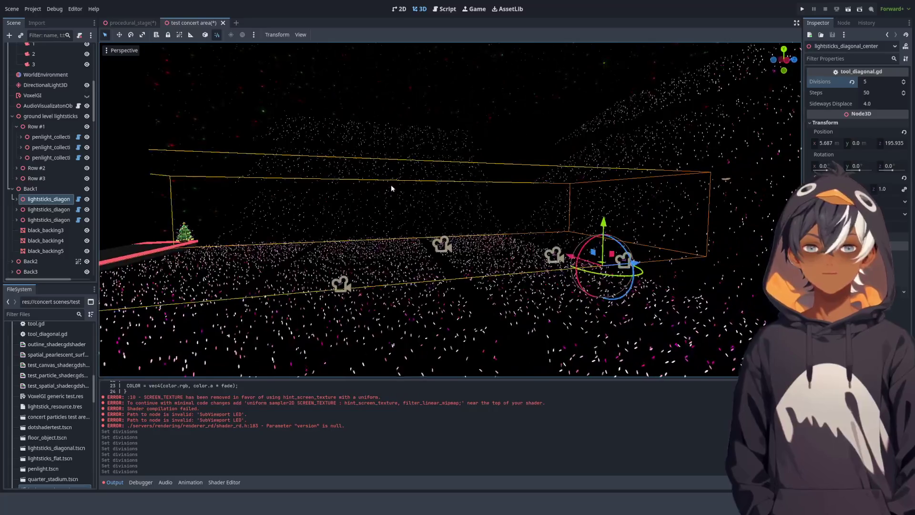
{"action": "mouse_move", "coordinate": [266, 199]}
{"action": "left_mouse_down"}
{"action": "mouse_move", "coordinate": [388, 215]}
{"action": "mouse_move", "coordinate": [552, 210]}
{"action": "mouse_move", "coordinate": [536, 200]}
{"action": "mouse_move", "coordinate": [509, 224]}
{"action": "mouse_move", "coordinate": [297, 215]}
{"action": "left_mouse_up"}
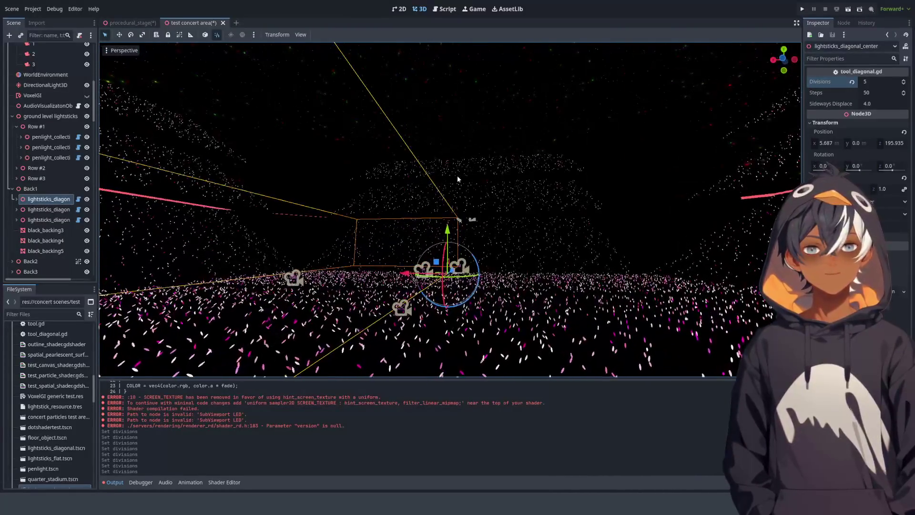
{"action": "mouse_move", "coordinate": [546, 119]}
{"action": "left_mouse_down"}
{"action": "mouse_move", "coordinate": [460, 178]}
{"action": "mouse_move", "coordinate": [490, 171]}
{"action": "mouse_move", "coordinate": [367, 152]}
{"action": "left_mouse_up"}
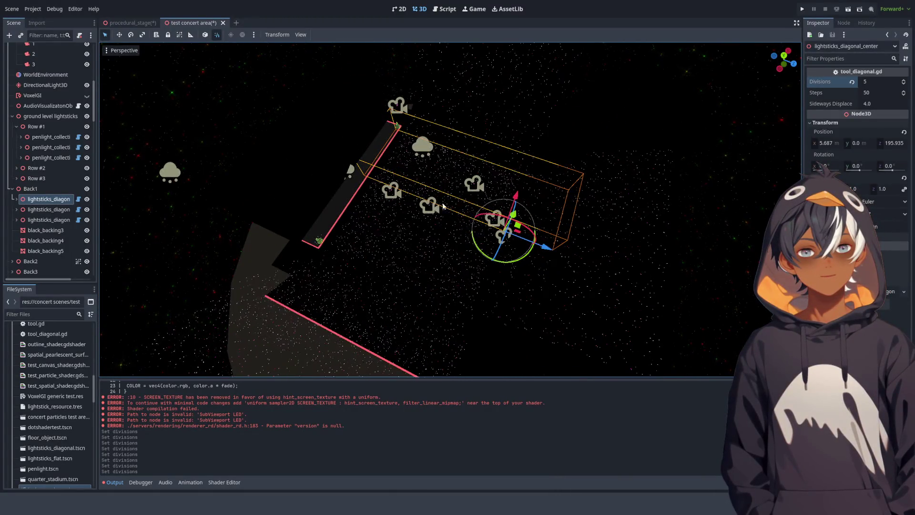
{"action": "scroll", "coordinate": [502, 144], "scroll_direction": "up", "scroll_amount": 10}
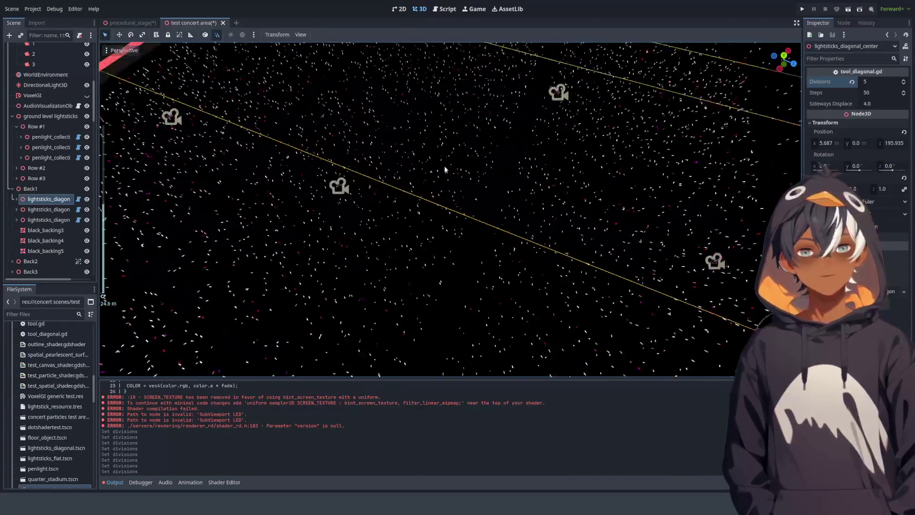
{"action": "mouse_move", "coordinate": [440, 162]}
{"action": "left_mouse_down"}
{"action": "mouse_move", "coordinate": [437, 73]}
{"action": "mouse_move", "coordinate": [409, 210]}
{"action": "mouse_move", "coordinate": [564, 257]}
{"action": "left_mouse_up"}
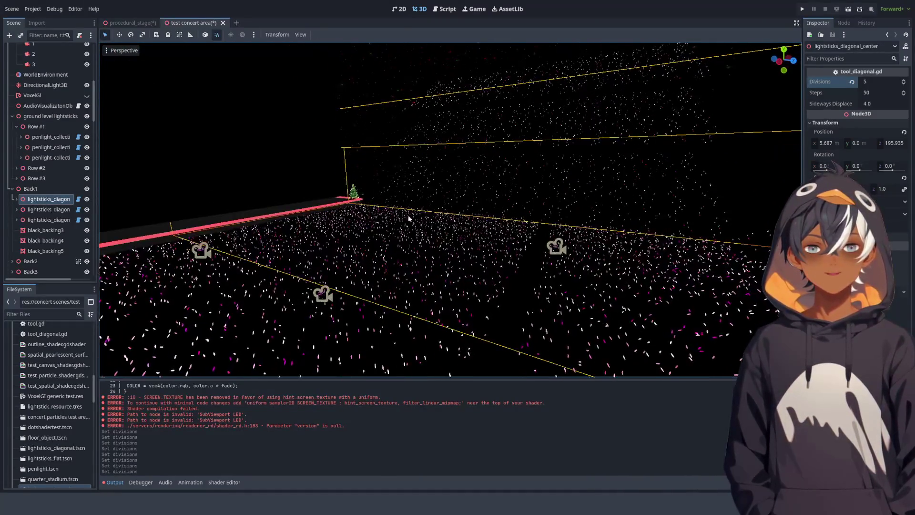
{"action": "scroll", "coordinate": [376, 229], "scroll_direction": "down", "scroll_amount": 5}
{"action": "left_click_drag", "start_coordinate": [385, 225], "coordinate": [389, 104]}
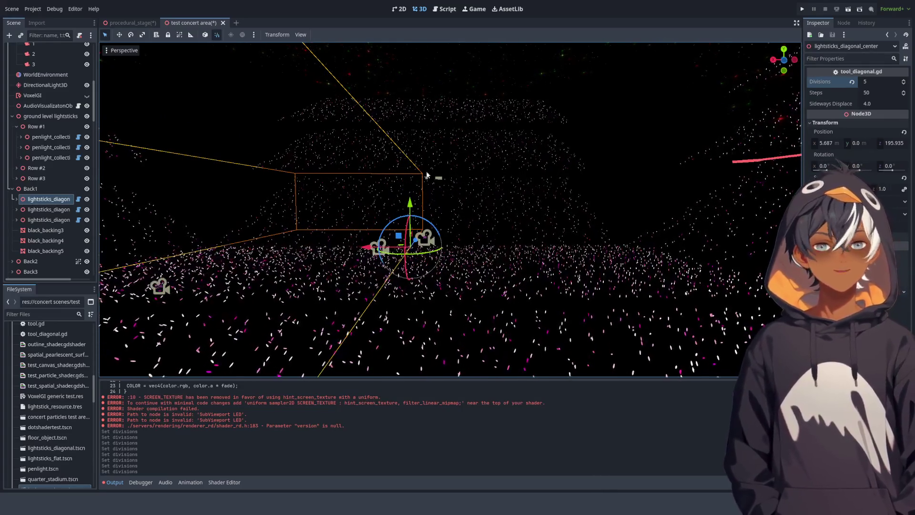
{"action": "mouse_move", "coordinate": [399, 162]}
{"action": "left_mouse_down"}
{"action": "mouse_move", "coordinate": [310, 171]}
{"action": "mouse_move", "coordinate": [519, 168]}
{"action": "mouse_move", "coordinate": [328, 165]}
{"action": "mouse_move", "coordinate": [419, 195]}
{"action": "mouse_move", "coordinate": [389, 164]}
{"action": "mouse_move", "coordinate": [469, 254]}
{"action": "mouse_move", "coordinate": [457, 264]}
{"action": "mouse_move", "coordinate": [585, 274]}
{"action": "mouse_move", "coordinate": [486, 187]}
{"action": "mouse_move", "coordinate": [437, 235]}
{"action": "left_mouse_up"}
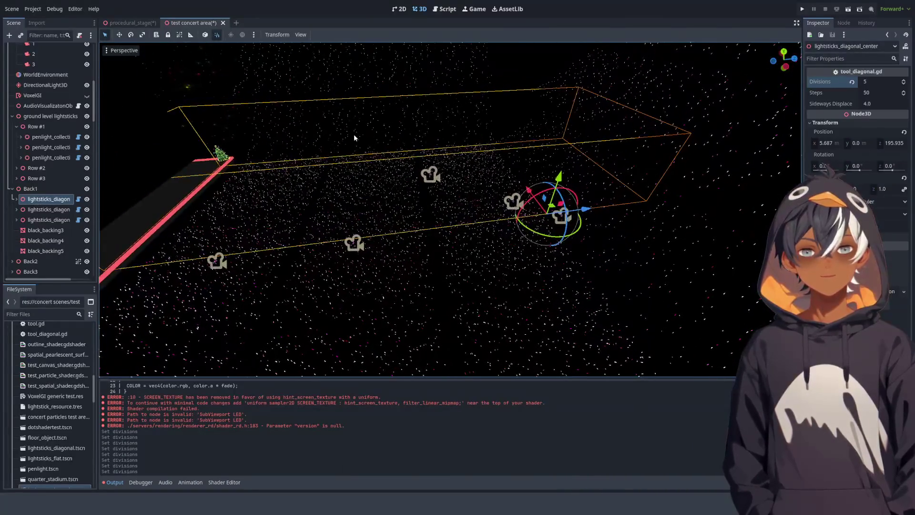
{"action": "mouse_move", "coordinate": [469, 152]}
{"action": "left_mouse_down"}
{"action": "mouse_move", "coordinate": [439, 197]}
{"action": "mouse_move", "coordinate": [502, 152]}
{"action": "mouse_move", "coordinate": [445, 213]}
{"action": "mouse_move", "coordinate": [321, 174]}
{"action": "mouse_move", "coordinate": [282, 151]}
{"action": "mouse_move", "coordinate": [441, 151]}
{"action": "mouse_move", "coordinate": [388, 147]}
{"action": "left_mouse_up"}
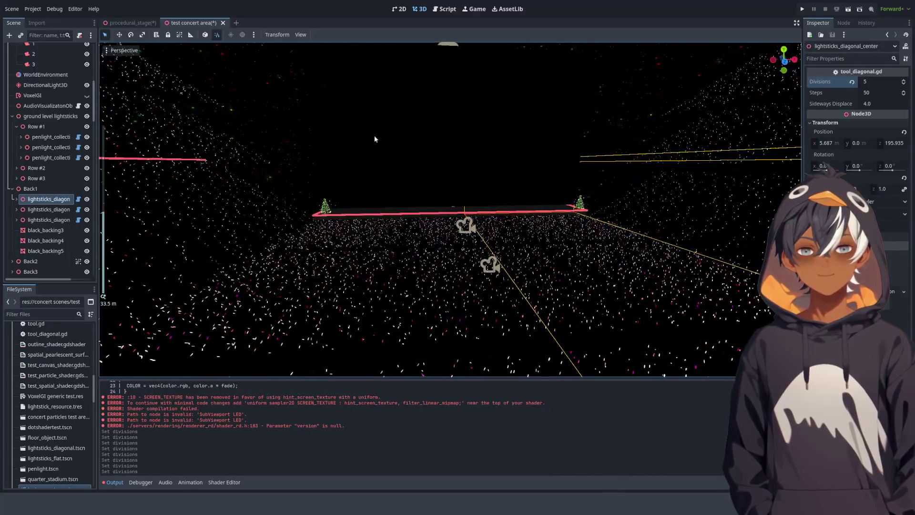
{"action": "mouse_move", "coordinate": [323, 83]}
{"action": "left_mouse_down"}
{"action": "mouse_move", "coordinate": [368, 112]}
{"action": "mouse_move", "coordinate": [340, 147]}
{"action": "left_mouse_up"}
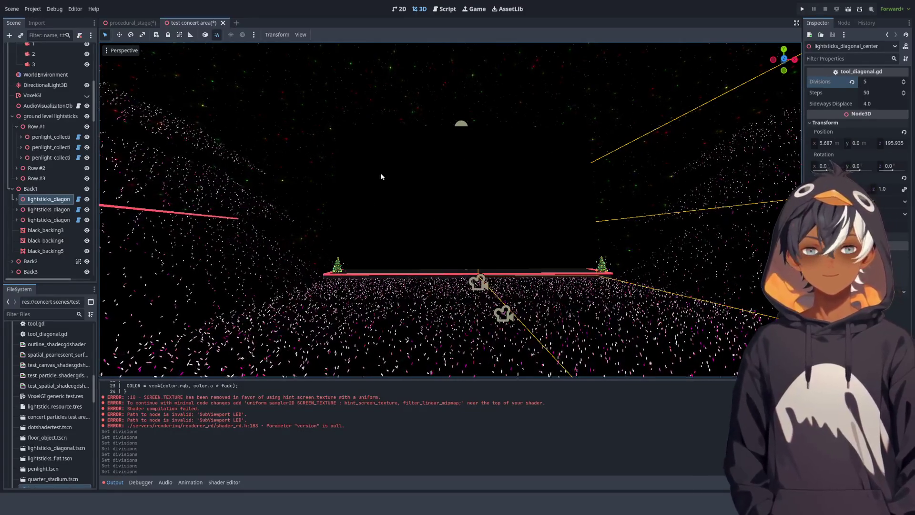
{"action": "left_click", "coordinate": [368, 196]}
Select the VideoStreamPlayer under SubViewport Video (ORIGINAL) in the Scene tree.
{"action": "scroll", "coordinate": [38, 225], "scroll_direction": "down", "scroll_amount": 6}
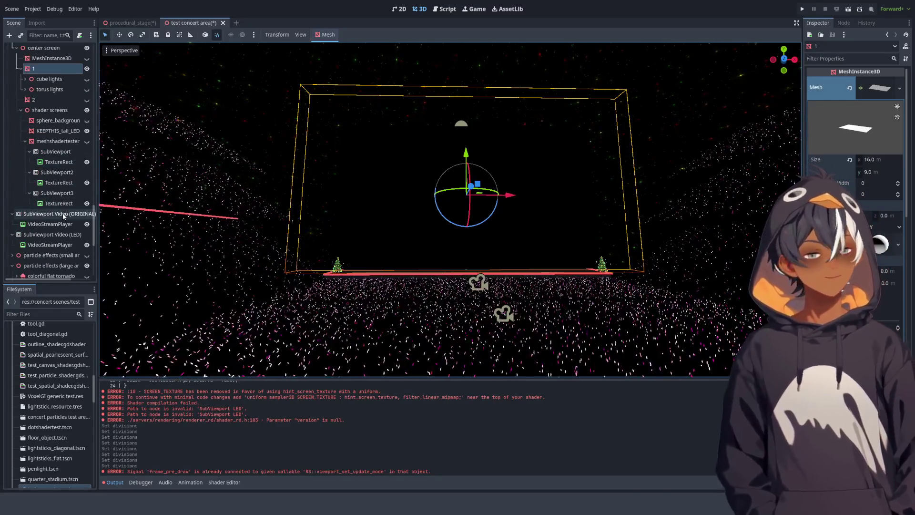
{"action": "left_click", "coordinate": [44, 225]}
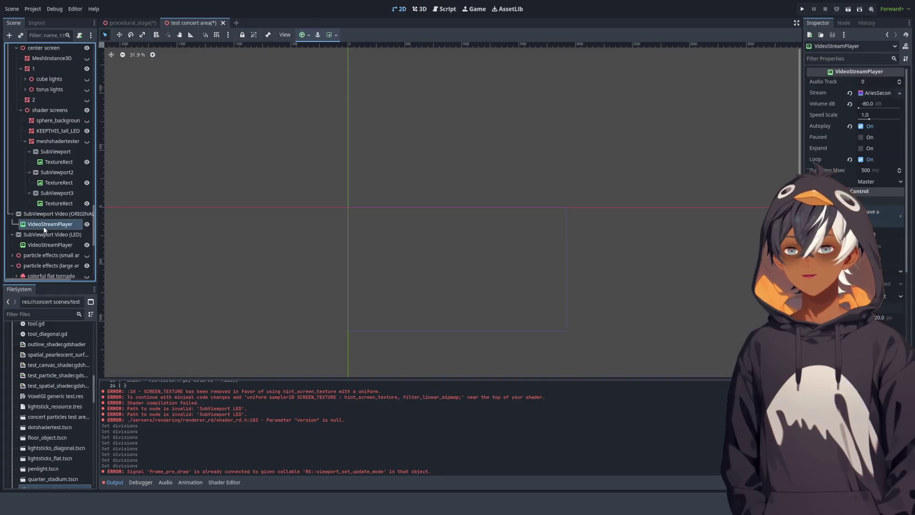
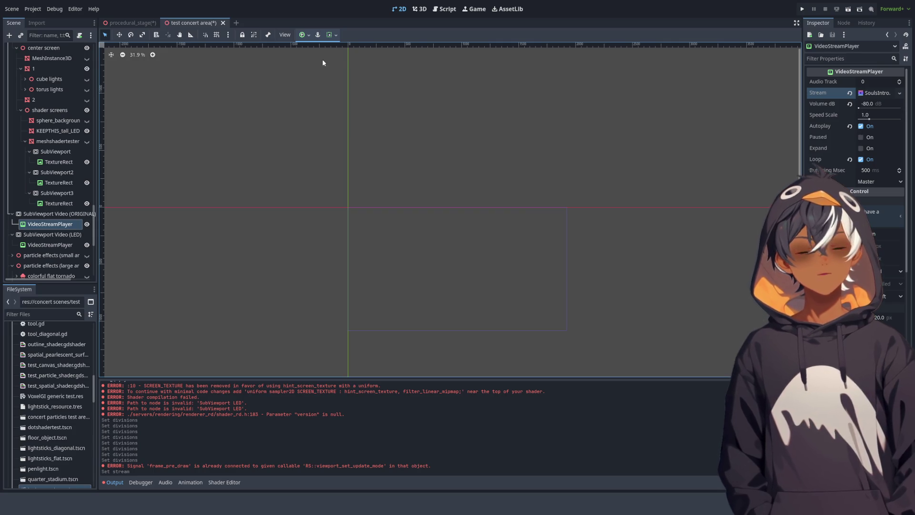
Switch to the 3D workspace and orbit around the test concert area's lightstick crowd and stage.
{"action": "scroll", "coordinate": [81, 81], "scroll_direction": "up", "scroll_amount": 15}
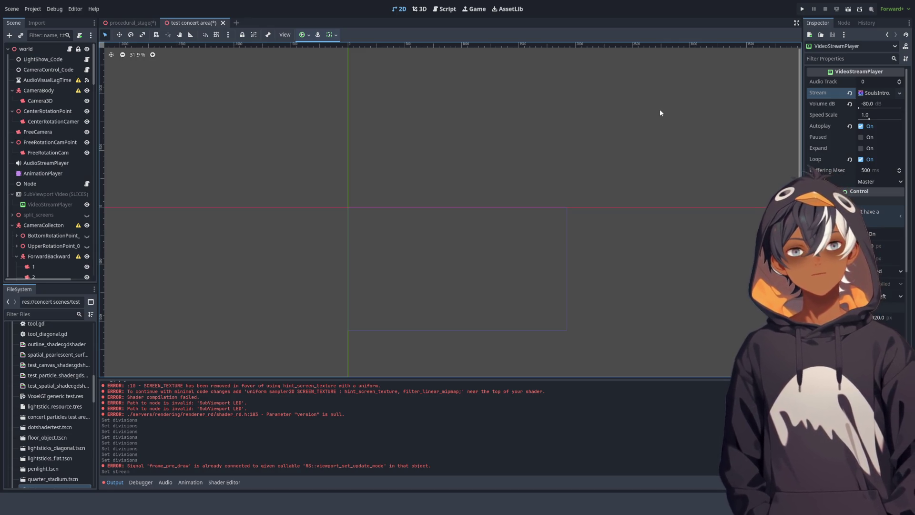
{"action": "left_click", "coordinate": [419, 9]}
{"action": "mouse_move", "coordinate": [336, 220]}
{"action": "left_mouse_down"}
{"action": "mouse_move", "coordinate": [294, 159]}
{"action": "mouse_move", "coordinate": [199, 144]}
{"action": "mouse_move", "coordinate": [101, 172]}
{"action": "mouse_move", "coordinate": [219, 163]}
{"action": "mouse_move", "coordinate": [351, 193]}
{"action": "mouse_move", "coordinate": [549, 169]}
{"action": "mouse_move", "coordinate": [594, 139]}
{"action": "left_mouse_up"}
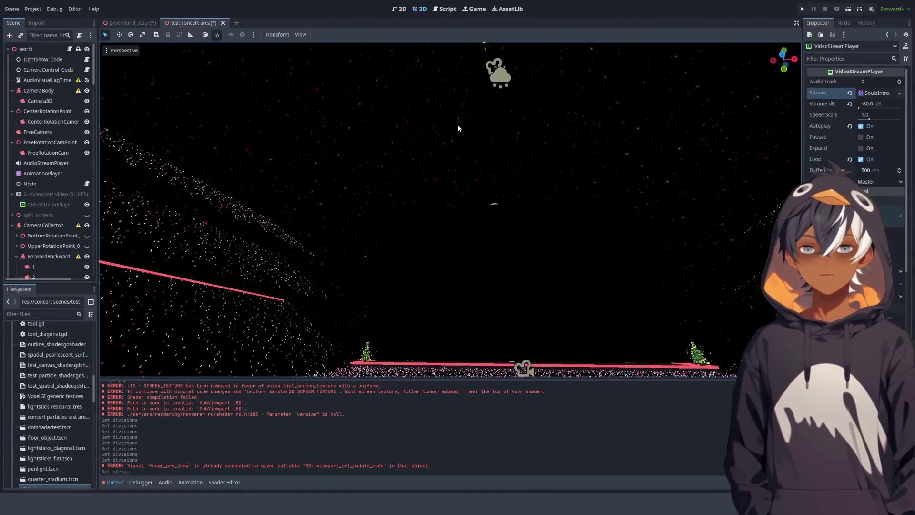
Move the black_backing3 plane right, undo the move, and switch to the procedural_stage scene.
{"action": "mouse_move", "coordinate": [458, 127]}
{"action": "left_mouse_down"}
{"action": "mouse_move", "coordinate": [384, 170]}
{"action": "mouse_move", "coordinate": [225, 168]}
{"action": "mouse_move", "coordinate": [302, 175]}
{"action": "left_mouse_up"}
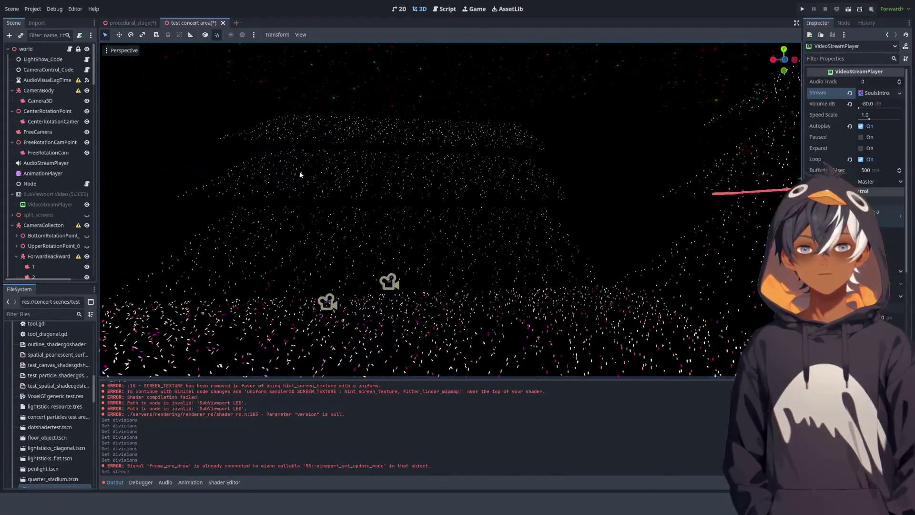
{"action": "left_click", "coordinate": [290, 167]}
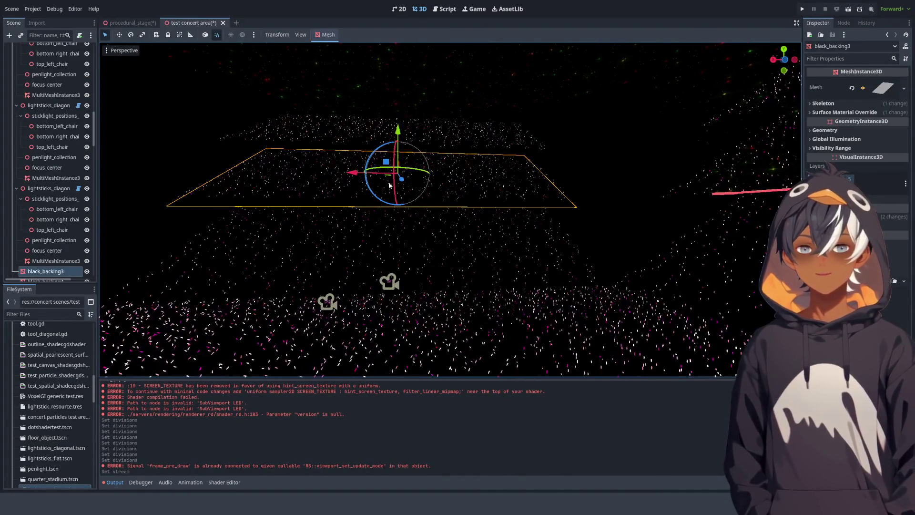
{"action": "left_click_drag", "start_coordinate": [361, 178], "coordinate": [439, 172]}
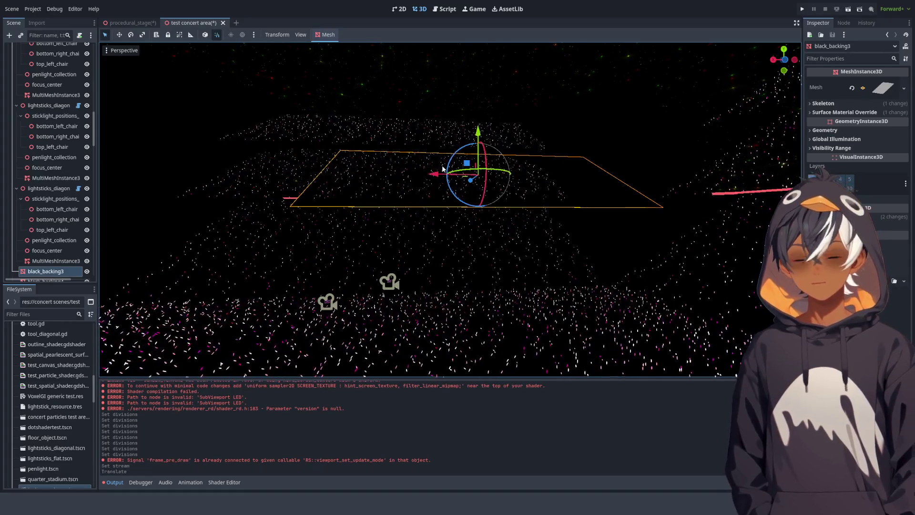
{"action": "key", "text": "ctrl+z"}
{"action": "mouse_move", "coordinate": [396, 255]}
{"action": "left_mouse_down"}
{"action": "mouse_move", "coordinate": [520, 301]}
{"action": "mouse_move", "coordinate": [649, 236]}
{"action": "left_mouse_up"}
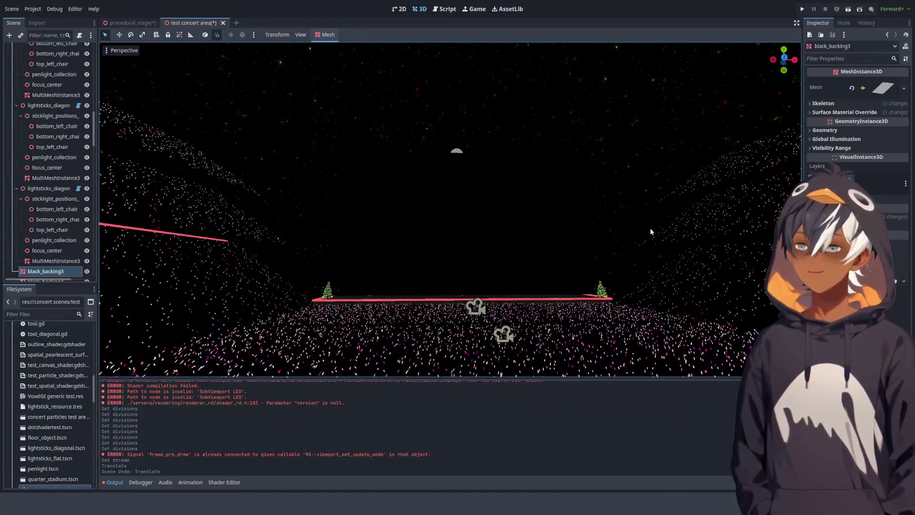
{"action": "left_click", "coordinate": [129, 22]}
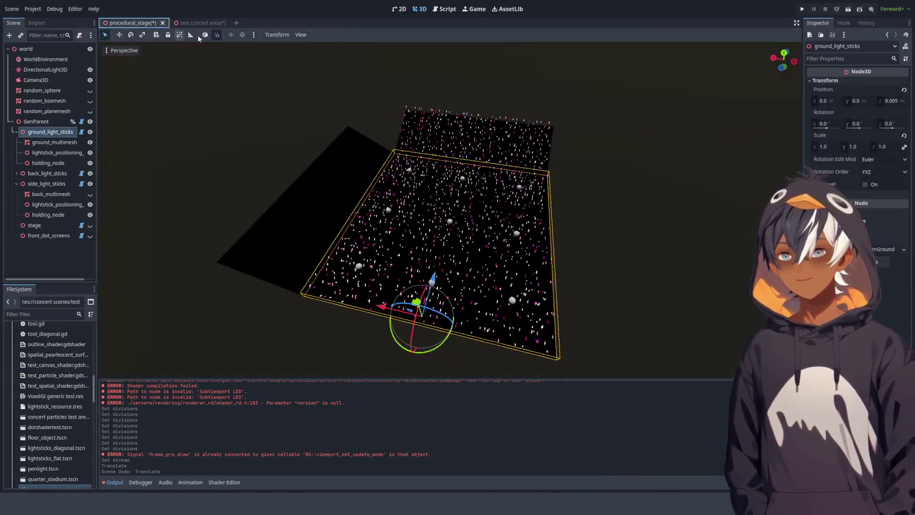
Select GenParent and vary its Square Side Length, lowering it then raising it to 17.
{"action": "left_click_drag", "start_coordinate": [582, 184], "coordinate": [653, 221]}
{"action": "scroll", "coordinate": [653, 221], "scroll_direction": "down", "scroll_amount": 2}
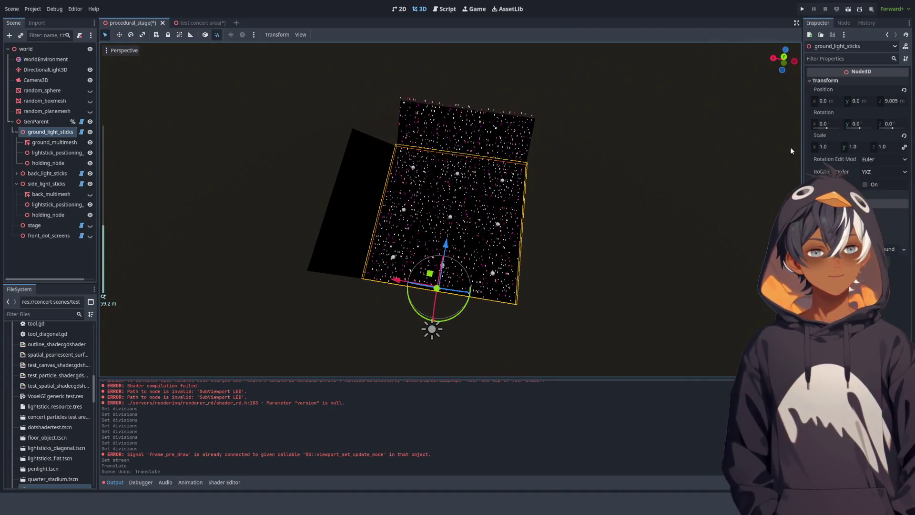
{"action": "left_click", "coordinate": [36, 122]}
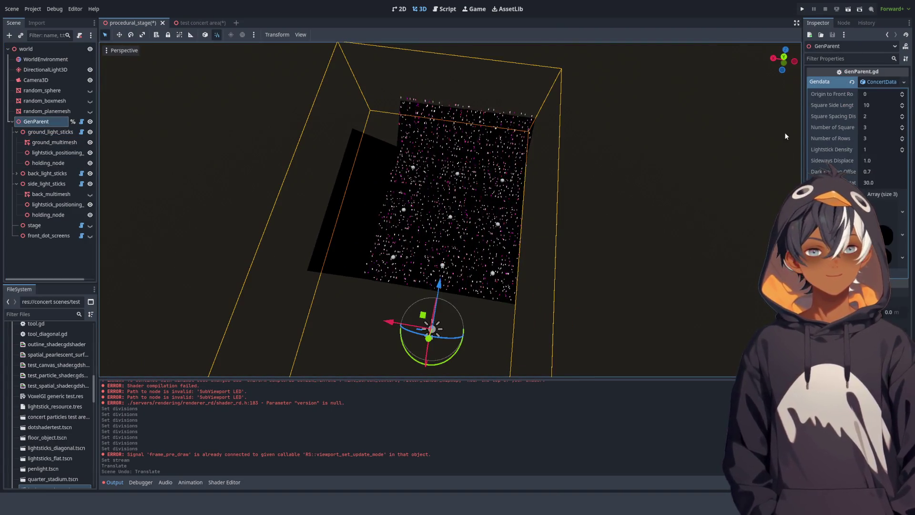
{"action": "left_click", "coordinate": [902, 108]}
{"action": "left_click", "coordinate": [902, 107]}
{"action": "left_click", "coordinate": [902, 108]}
{"action": "mouse_move", "coordinate": [902, 107]}
{"action": "left_mouse_down"}
{"action": "mouse_move", "coordinate": [875, 129]}
{"action": "mouse_move", "coordinate": [902, 117]}
{"action": "left_mouse_up"}
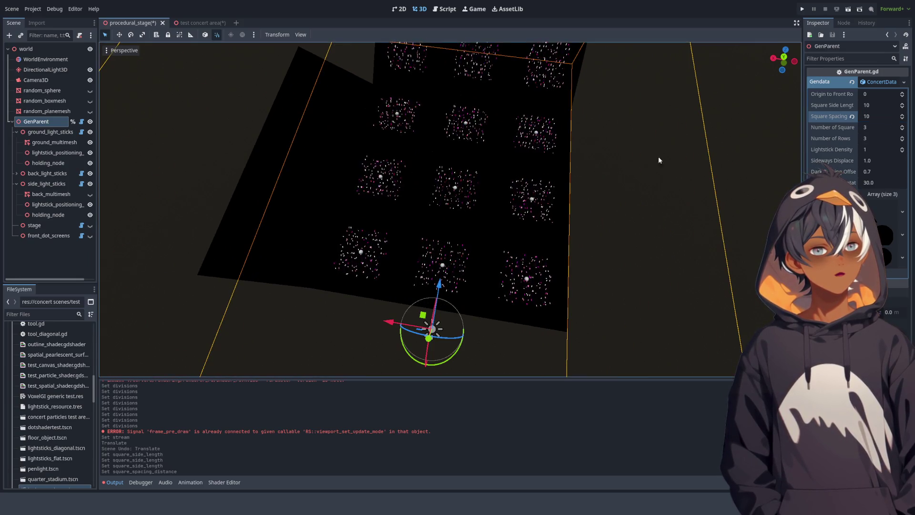
Raise GenParent's Number of Rows to 8, then set it back to 3.
{"action": "left_click_drag", "start_coordinate": [682, 153], "coordinate": [683, 148]}
{"action": "left_click_drag", "start_coordinate": [902, 137], "coordinate": [902, 128]}
{"action": "type", "text": "3"}
{"action": "key", "text": "Return"}
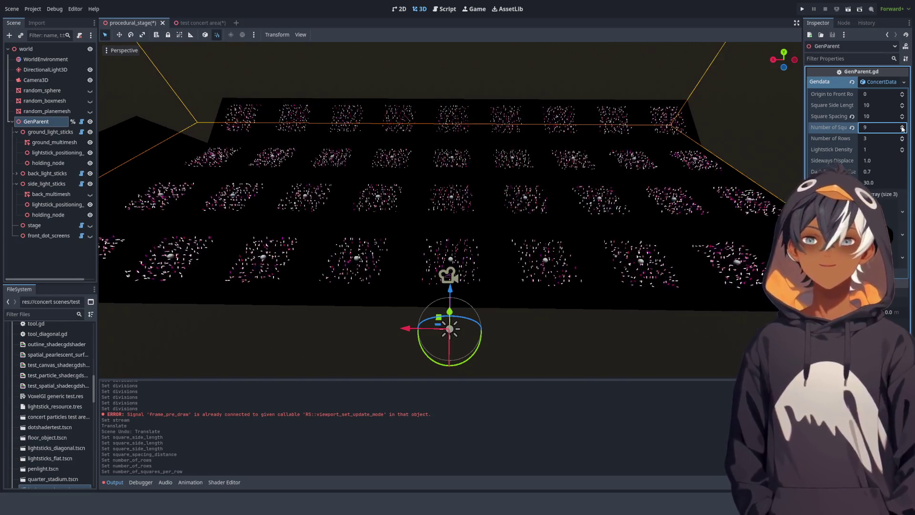
Revert Number of Squares and Square Spacing to defaults and view the planning-notes script.
{"action": "left_click", "coordinate": [851, 128]}
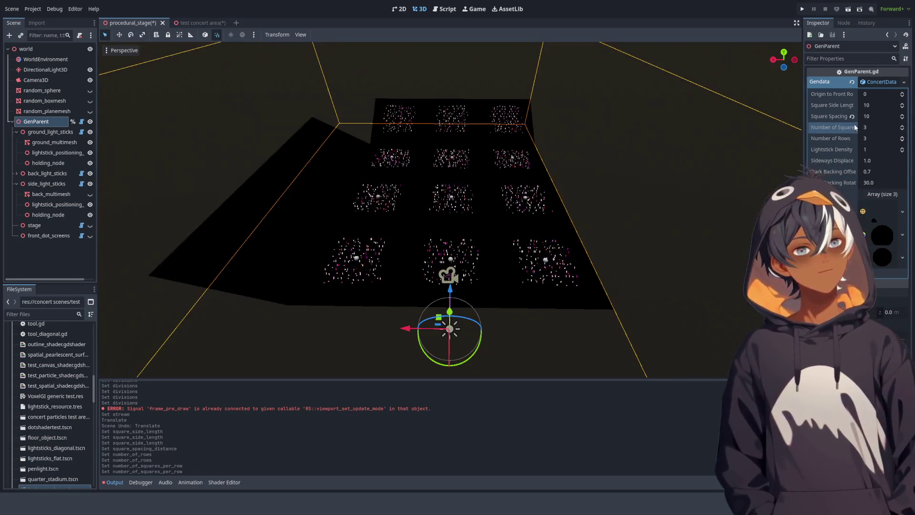
{"action": "left_click", "coordinate": [852, 116]}
{"action": "scroll", "coordinate": [467, 237], "scroll_direction": "up", "scroll_amount": 5}
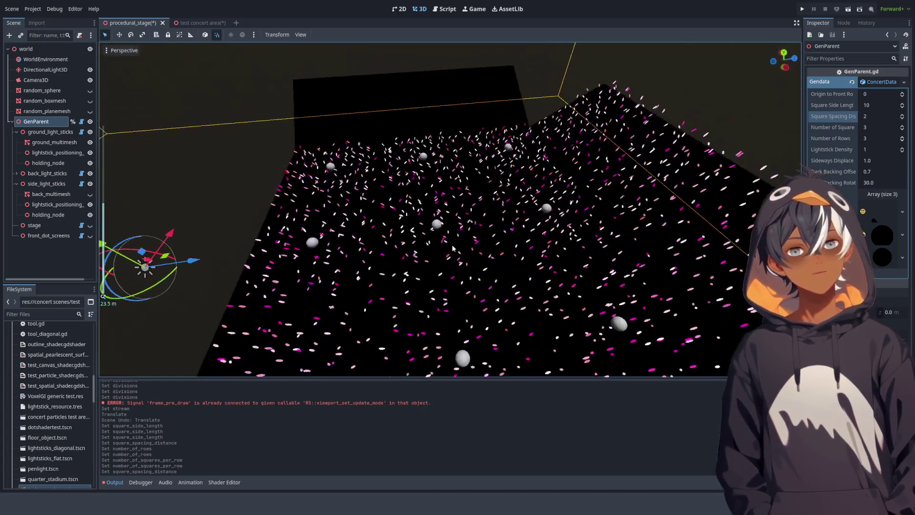
{"action": "left_click", "coordinate": [445, 9]}
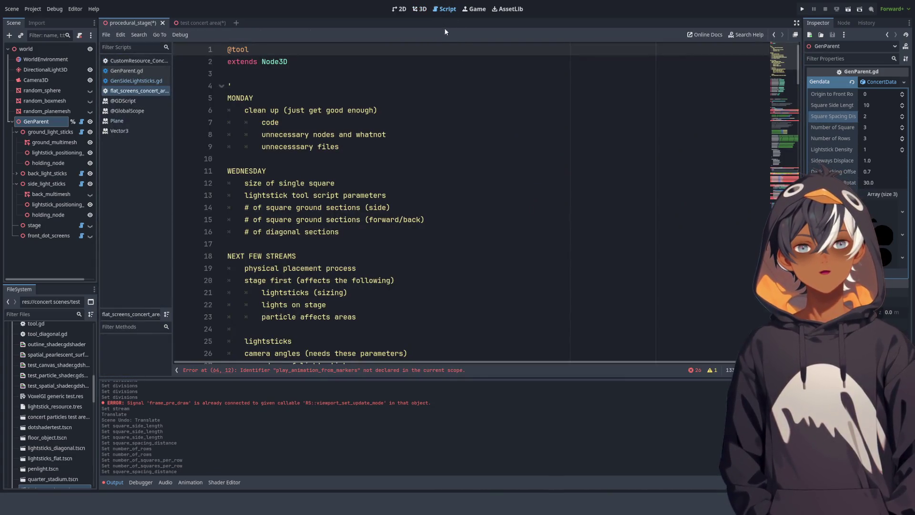
Return to the test concert area scene in 3D and frame the black_backing3 plane.
{"action": "left_click", "coordinate": [419, 9]}
{"action": "left_click", "coordinate": [202, 22]}
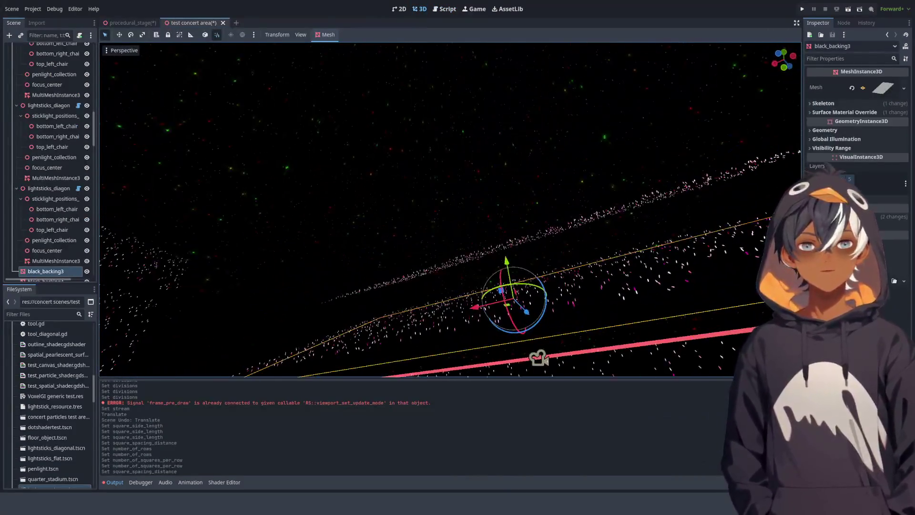
{"action": "scroll", "coordinate": [428, 202], "scroll_direction": "down", "scroll_amount": 3}
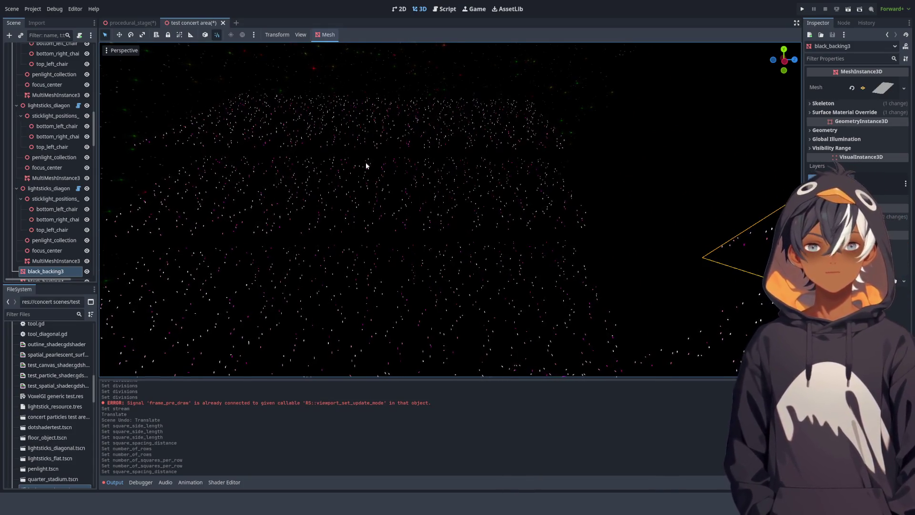
{"action": "mouse_move", "coordinate": [647, 258]}
{"action": "left_mouse_down"}
{"action": "mouse_move", "coordinate": [430, 179]}
{"action": "mouse_move", "coordinate": [461, 216]}
{"action": "mouse_move", "coordinate": [351, 171]}
{"action": "mouse_move", "coordinate": [411, 190]}
{"action": "mouse_move", "coordinate": [376, 177]}
{"action": "left_mouse_up"}
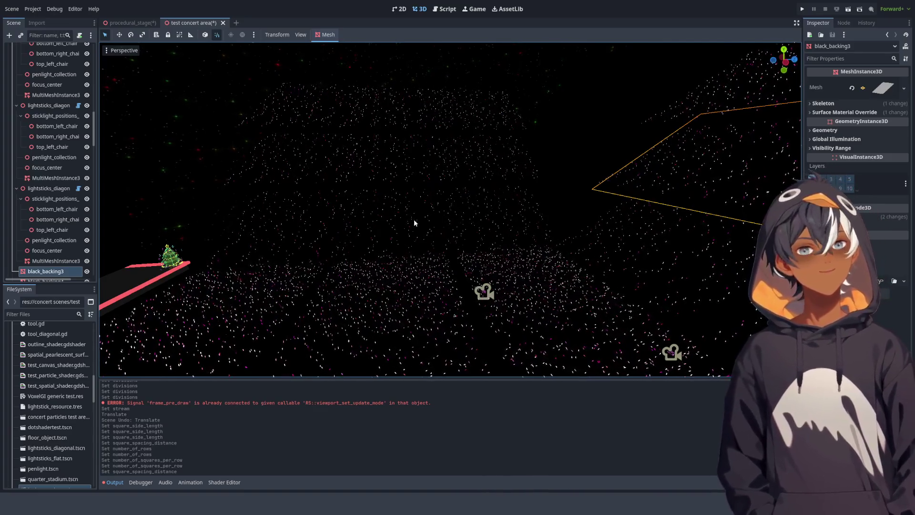
{"action": "key", "text": "f"}
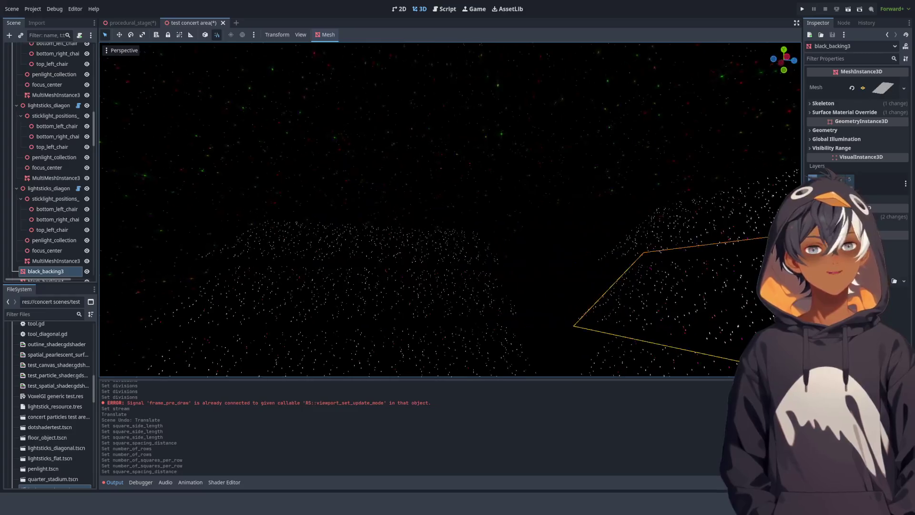
Fly low over the crowd in front of the stage and select the bigLEDscreen8 mesh.
{"action": "mouse_move", "coordinate": [535, 220]}
{"action": "left_mouse_down"}
{"action": "mouse_move", "coordinate": [588, 370]}
{"action": "mouse_move", "coordinate": [570, 370]}
{"action": "left_mouse_up"}
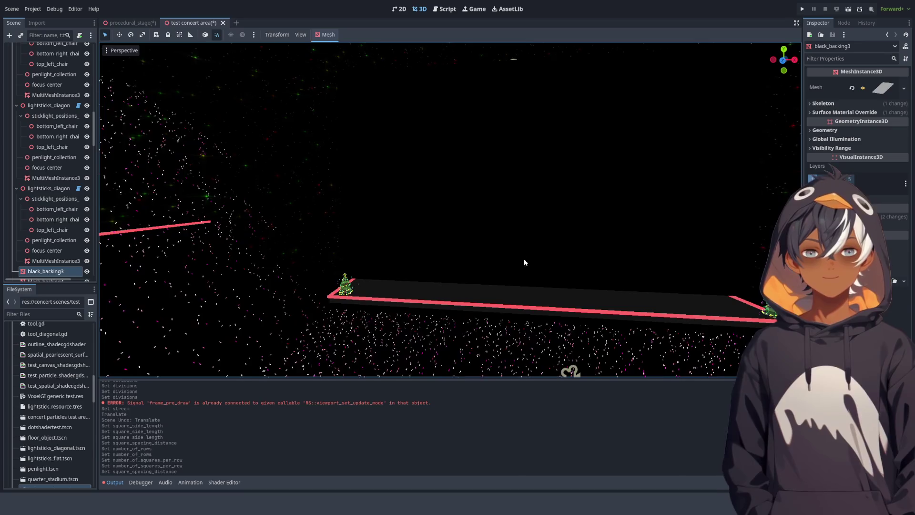
{"action": "mouse_move", "coordinate": [511, 253]}
{"action": "left_mouse_down"}
{"action": "mouse_move", "coordinate": [470, 210]}
{"action": "mouse_move", "coordinate": [442, 133]}
{"action": "mouse_move", "coordinate": [248, 125]}
{"action": "mouse_move", "coordinate": [257, 109]}
{"action": "mouse_move", "coordinate": [152, 126]}
{"action": "mouse_move", "coordinate": [234, 139]}
{"action": "left_mouse_up"}
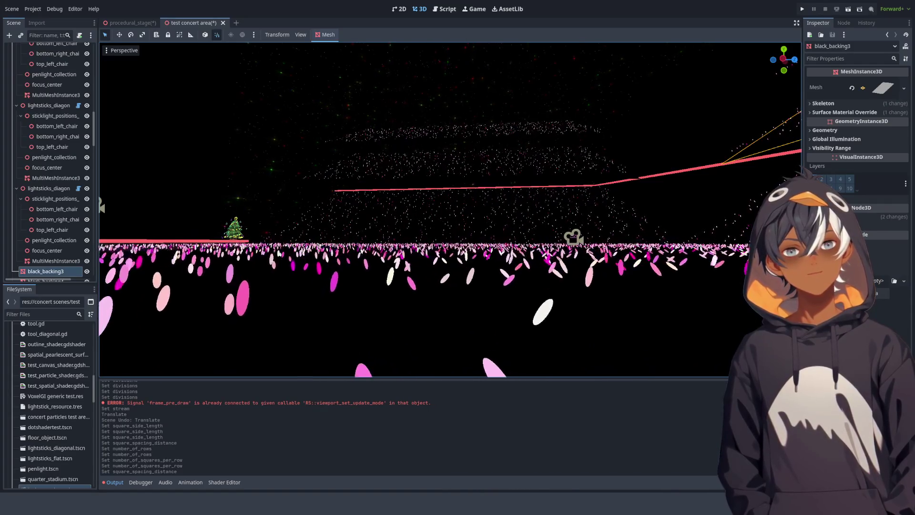
{"action": "left_click_drag", "start_coordinate": [233, 139], "coordinate": [250, 134]}
{"action": "mouse_move", "coordinate": [476, 163]}
{"action": "left_mouse_down"}
{"action": "mouse_move", "coordinate": [477, 141]}
{"action": "mouse_move", "coordinate": [581, 272]}
{"action": "left_mouse_up"}
{"action": "left_click_drag", "start_coordinate": [676, 189], "coordinate": [634, 197]}
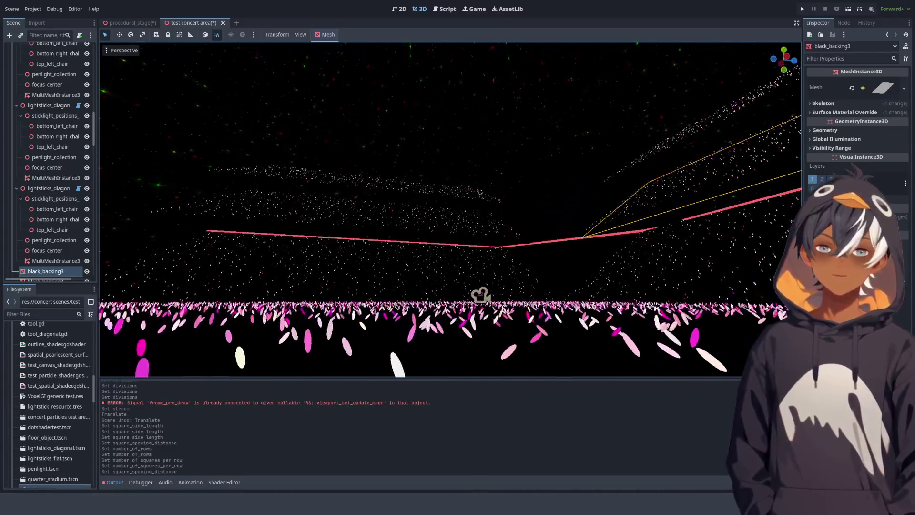
{"action": "mouse_move", "coordinate": [598, 128]}
{"action": "left_mouse_down"}
{"action": "mouse_move", "coordinate": [558, 147]}
{"action": "mouse_move", "coordinate": [416, 90]}
{"action": "mouse_move", "coordinate": [496, 84]}
{"action": "left_mouse_up"}
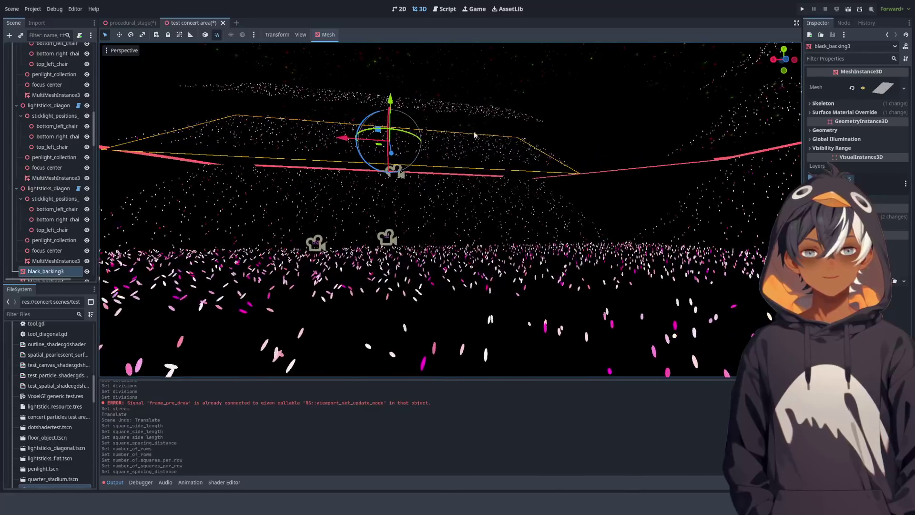
{"action": "left_click", "coordinate": [496, 84]}
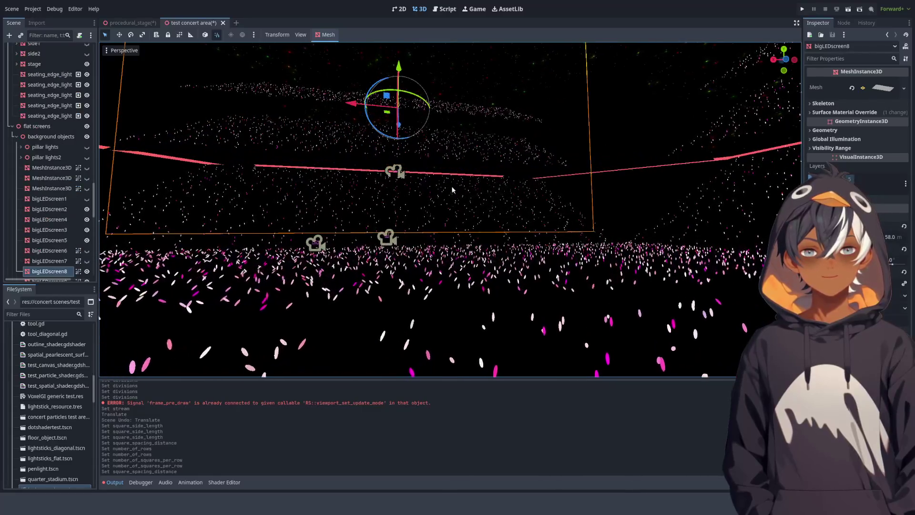
Inspect the bigLEDscreen2 and KEEPTHIS_tall_LED-tube meshes, then return to the procedural_stage scene.
{"action": "left_click", "coordinate": [596, 58]}
{"action": "left_click_drag", "start_coordinate": [574, 128], "coordinate": [574, 127]}
{"action": "left_click", "coordinate": [574, 128]}
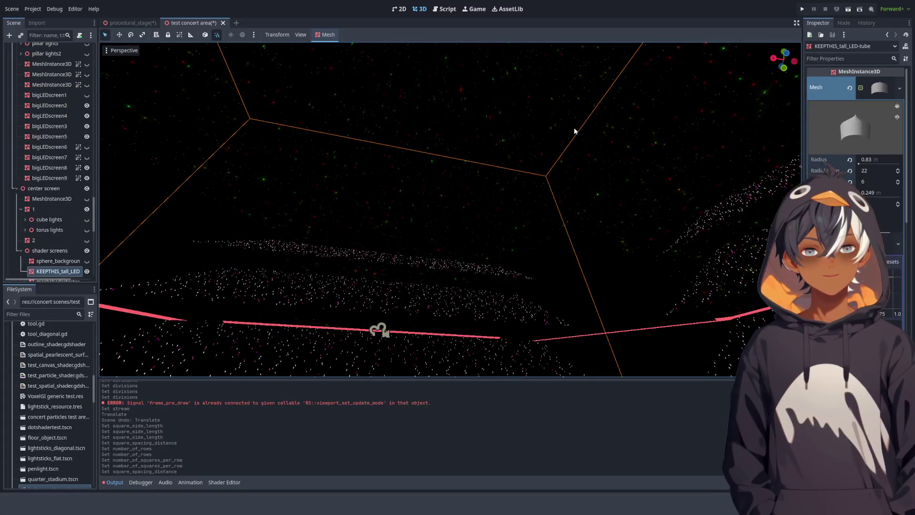
{"action": "left_click_drag", "start_coordinate": [435, 236], "coordinate": [455, 33]}
{"action": "left_click", "coordinate": [450, 13]}
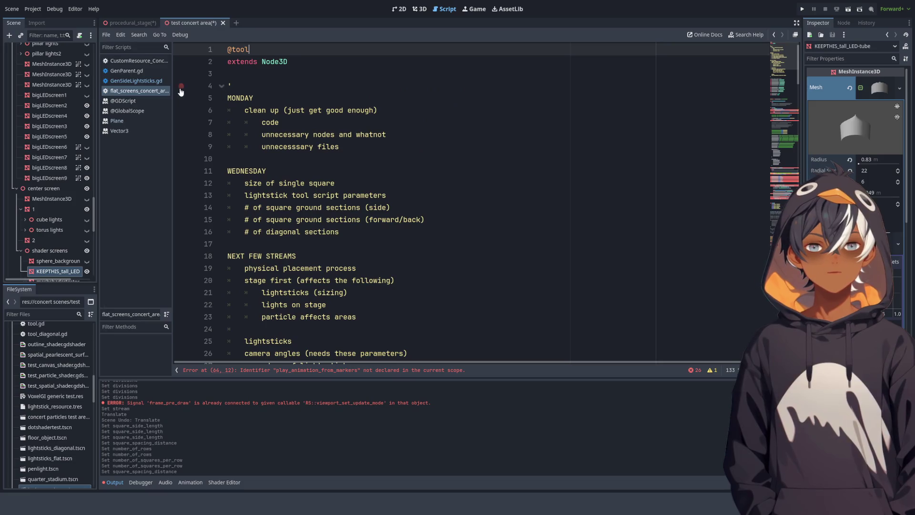
{"action": "left_click", "coordinate": [420, 10]}
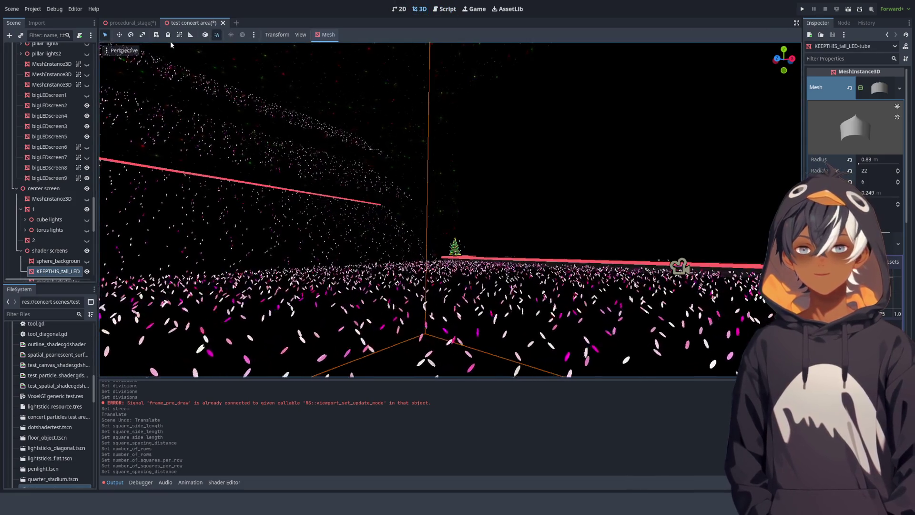
{"action": "left_click", "coordinate": [130, 23]}
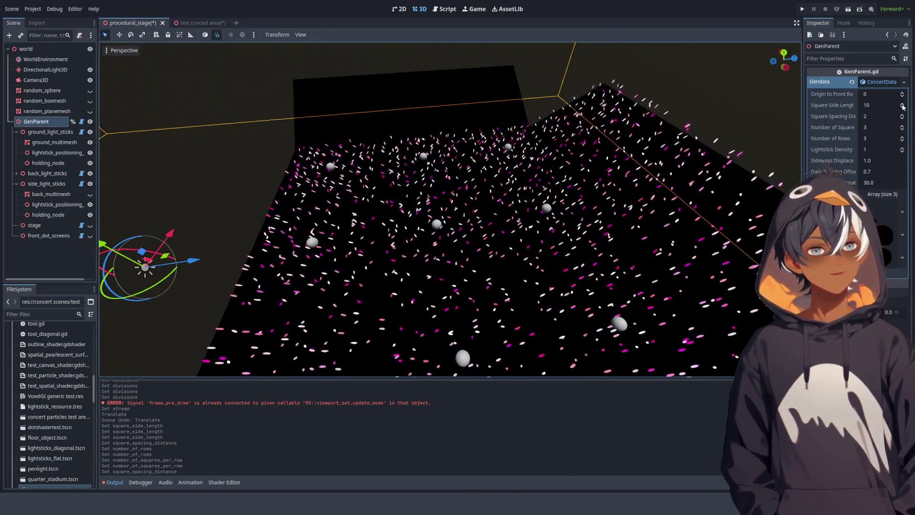
Keep GenParent at 3 rows and try 9 squares per row before reducing it to 3.
{"action": "scroll", "coordinate": [570, 171], "scroll_direction": "down", "scroll_amount": 5}
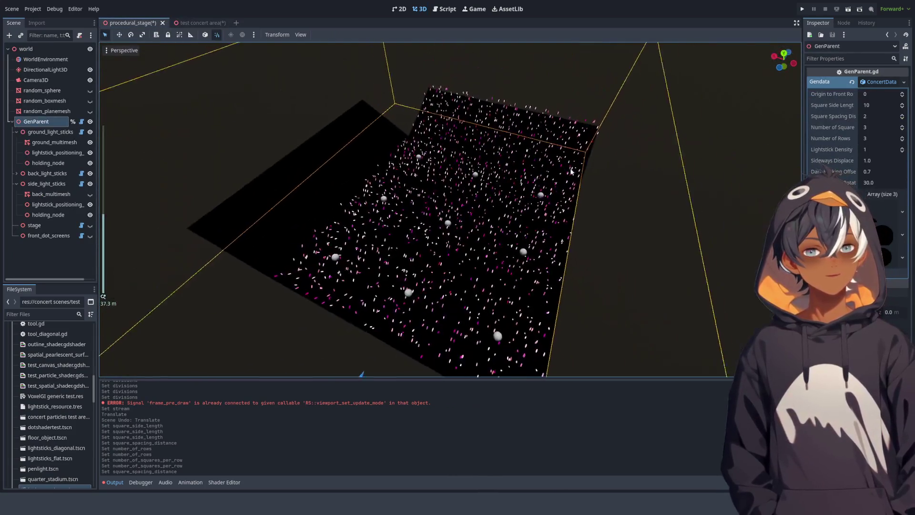
{"action": "scroll", "coordinate": [645, 221], "scroll_direction": "down", "scroll_amount": 3}
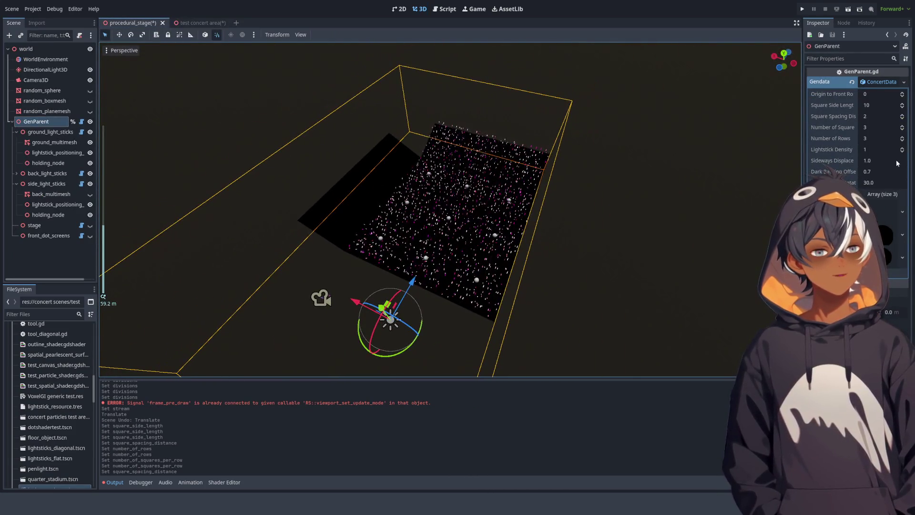
{"action": "left_click", "coordinate": [902, 137]}
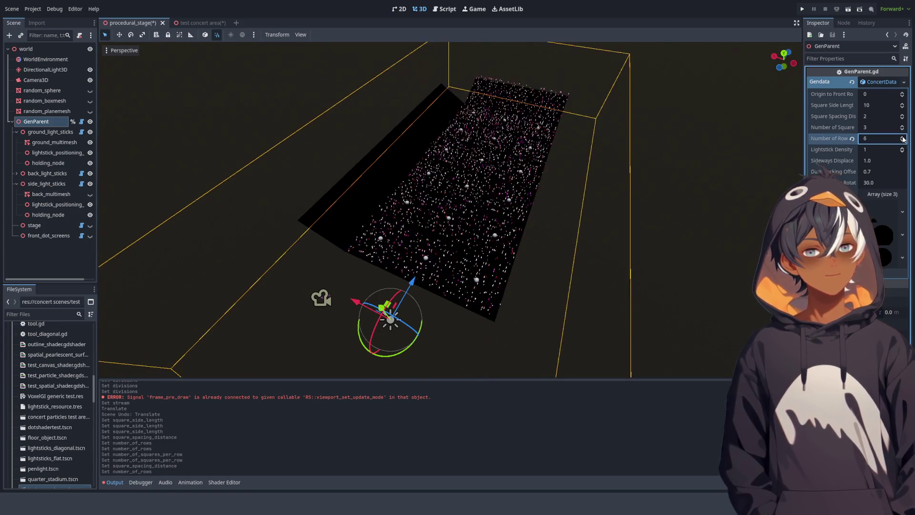
{"action": "left_click", "coordinate": [902, 141]}
{"action": "left_click_drag", "start_coordinate": [903, 128], "coordinate": [903, 105]}
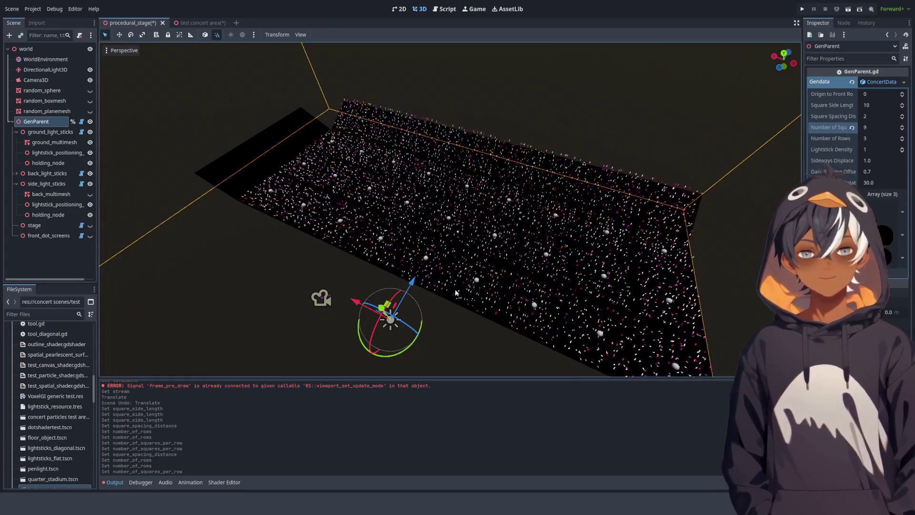
{"action": "left_click_drag", "start_coordinate": [453, 293], "coordinate": [694, 121]}
Glance at the generator script, then open the test concert area scene for comparison.
{"action": "left_click", "coordinate": [433, 8]}
{"action": "left_click", "coordinate": [419, 8]}
{"action": "left_click", "coordinate": [190, 23]}
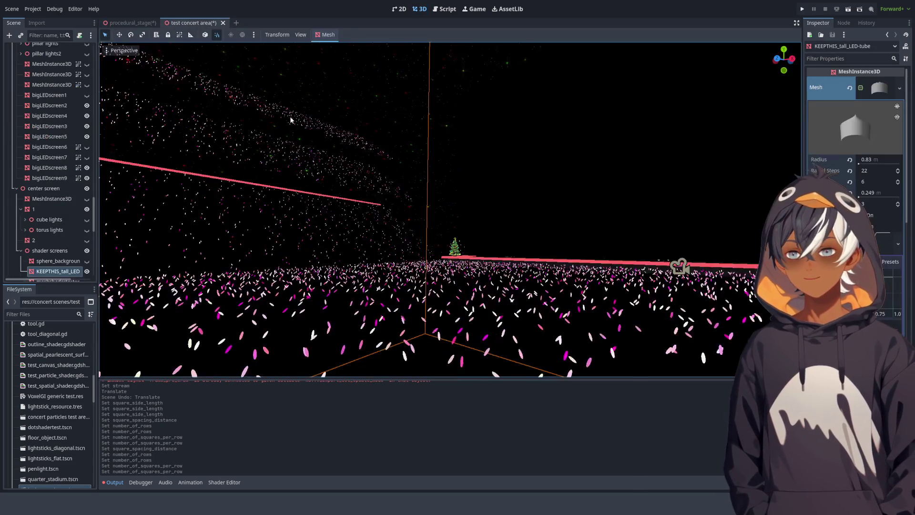
Orbit out over the reference crowd, then switch back to procedural_stage with Ctrl+Tab.
{"action": "mouse_move", "coordinate": [377, 143]}
{"action": "left_mouse_down"}
{"action": "mouse_move", "coordinate": [362, 152]}
{"action": "mouse_move", "coordinate": [378, 143]}
{"action": "left_mouse_up"}
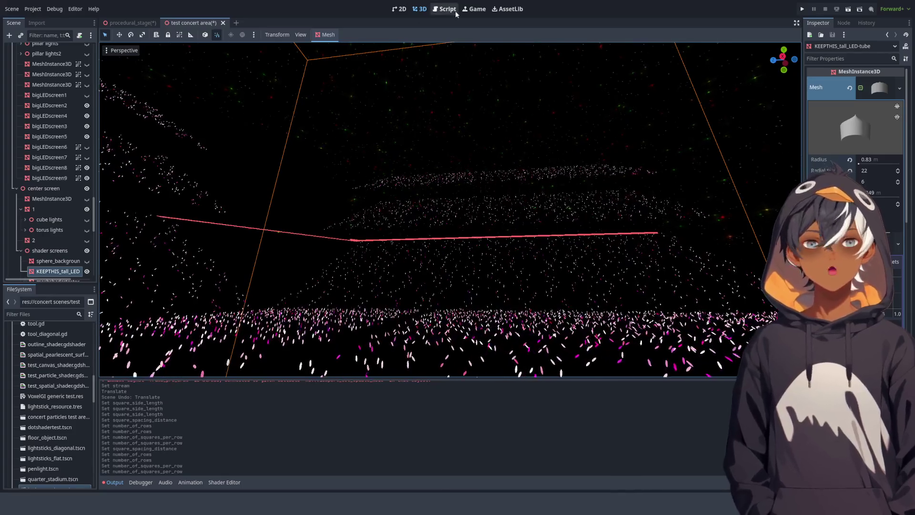
{"action": "key", "text": "ctrl+Tab"}
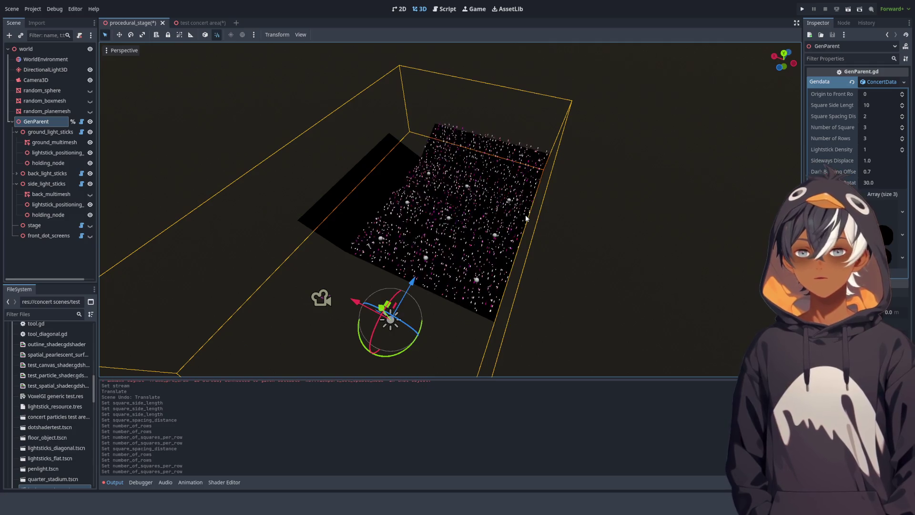
Select back_light_sticks and rotate it around its vertical axis with the rotation gizmo.
{"action": "scroll", "coordinate": [472, 215], "scroll_direction": "up", "scroll_amount": 3}
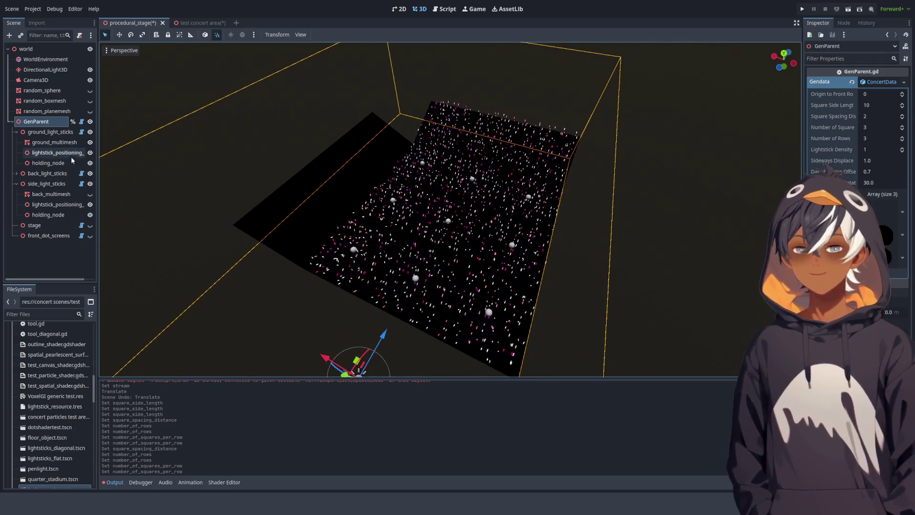
{"action": "left_click", "coordinate": [52, 185]}
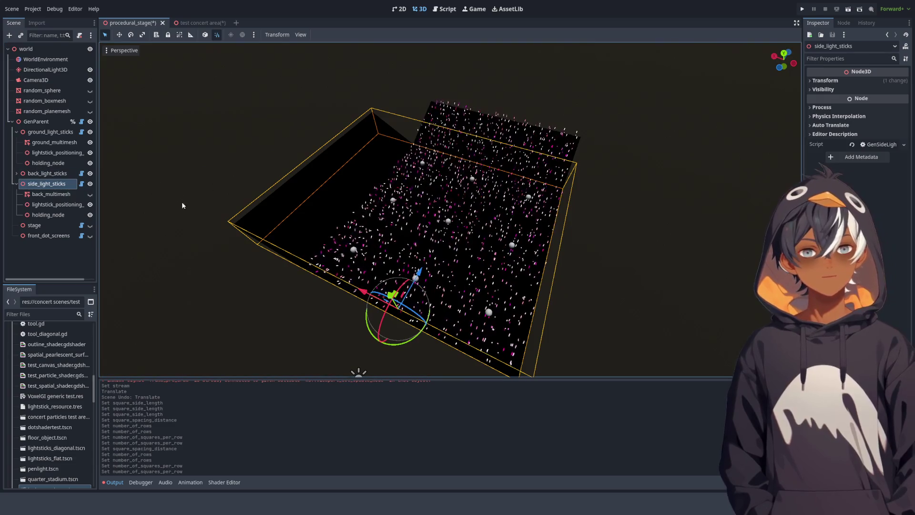
{"action": "left_click", "coordinate": [42, 172]}
{"action": "mouse_move", "coordinate": [322, 166]}
{"action": "left_mouse_down"}
{"action": "mouse_move", "coordinate": [379, 125]}
{"action": "mouse_move", "coordinate": [174, 221]}
{"action": "left_mouse_up"}
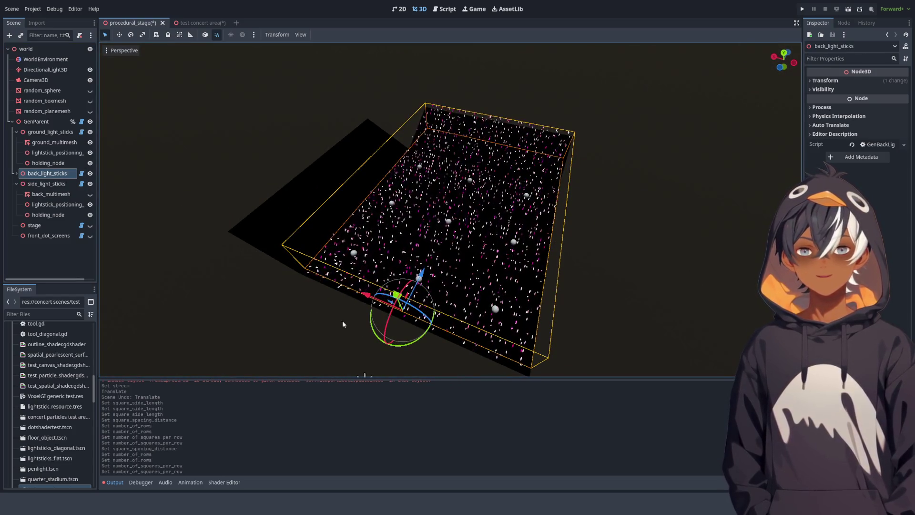
{"action": "mouse_move", "coordinate": [404, 348]}
{"action": "left_mouse_down"}
{"action": "mouse_move", "coordinate": [443, 336]}
{"action": "mouse_move", "coordinate": [507, 265]}
{"action": "mouse_move", "coordinate": [425, 344]}
{"action": "mouse_move", "coordinate": [407, 332]}
{"action": "left_mouse_up"}
{"action": "left_click", "coordinate": [407, 333]}
Toggle side_light_sticks visibility and make the stage and front_dot_screens visible again.
{"action": "mouse_move", "coordinate": [478, 267]}
{"action": "left_mouse_down"}
{"action": "mouse_move", "coordinate": [410, 257]}
{"action": "mouse_move", "coordinate": [591, 247]}
{"action": "left_mouse_up"}
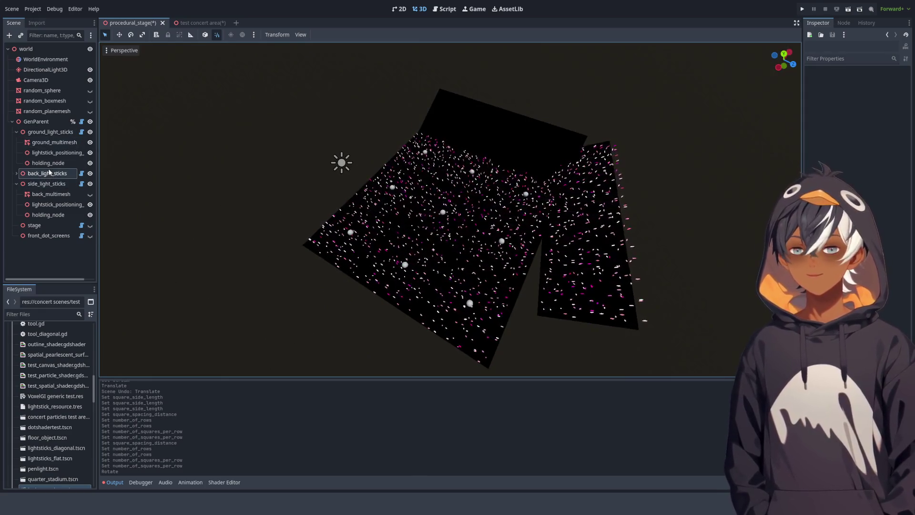
{"action": "left_click", "coordinate": [90, 184]}
{"action": "left_click", "coordinate": [91, 183]}
{"action": "left_click", "coordinate": [90, 184]}
{"action": "left_click", "coordinate": [90, 184]}
{"action": "left_click", "coordinate": [90, 183]}
{"action": "left_click", "coordinate": [90, 183]}
{"action": "left_click", "coordinate": [90, 183]}
{"action": "left_click", "coordinate": [90, 184]}
{"action": "left_click", "coordinate": [90, 183]}
{"action": "left_click", "coordinate": [90, 184]}
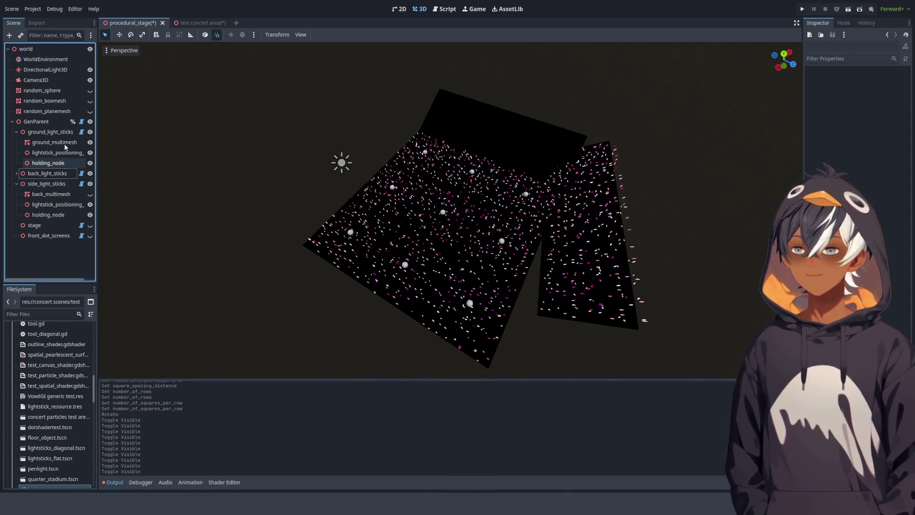
{"action": "left_click", "coordinate": [90, 225]}
{"action": "left_click", "coordinate": [90, 235]}
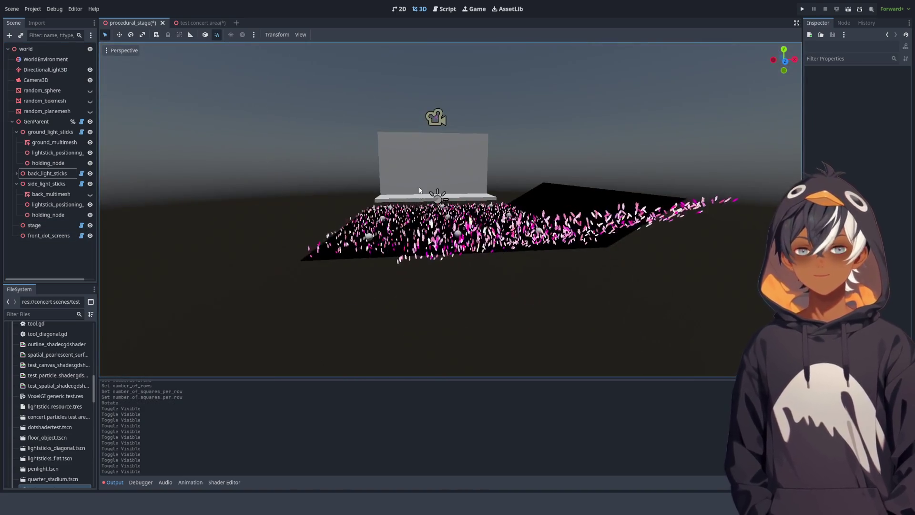
Rotate back_light_sticks to line up with the ground patch in front of the stage.
{"action": "mouse_move", "coordinate": [420, 195]}
{"action": "left_mouse_down"}
{"action": "mouse_move", "coordinate": [567, 262]}
{"action": "mouse_move", "coordinate": [501, 234]}
{"action": "left_mouse_up"}
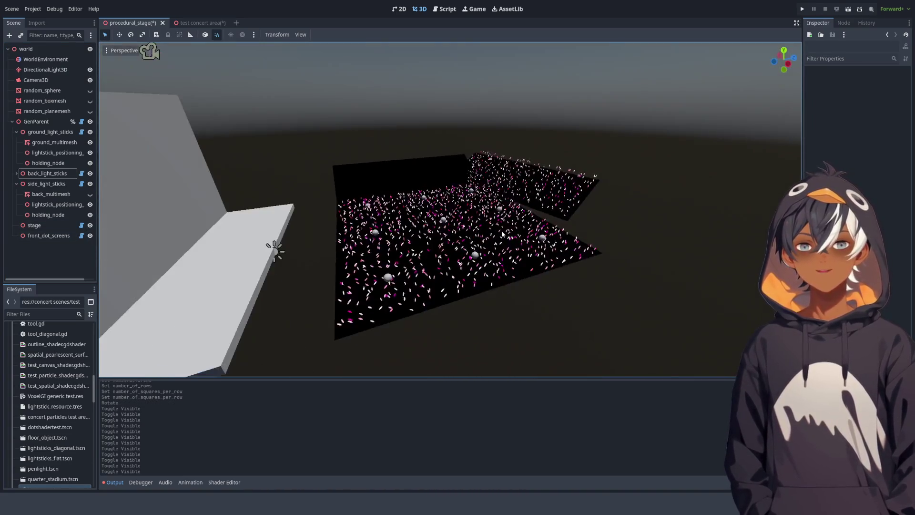
{"action": "left_click", "coordinate": [322, 218]}
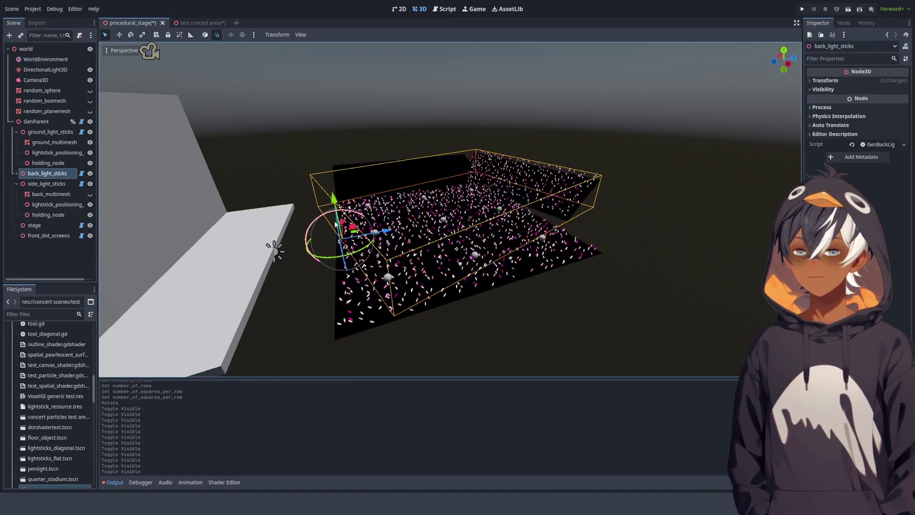
{"action": "left_click_drag", "start_coordinate": [312, 250], "coordinate": [324, 260]}
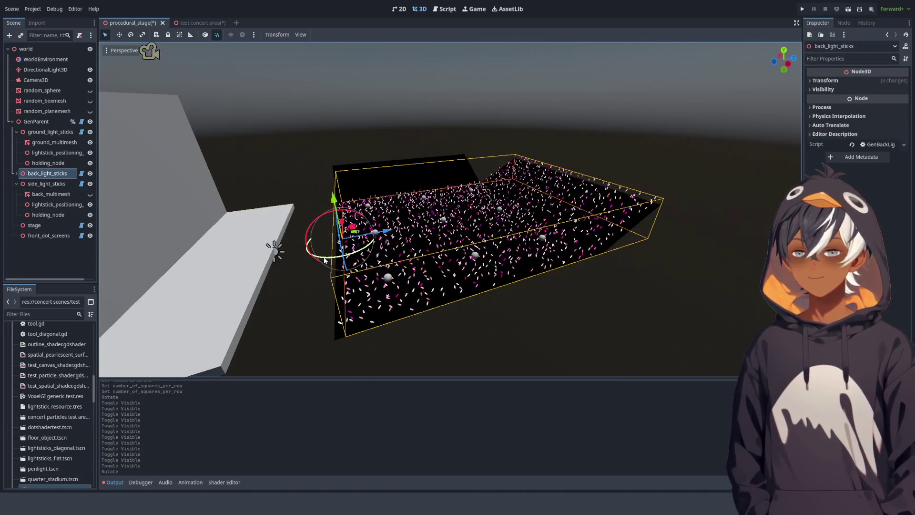
{"action": "left_click_drag", "start_coordinate": [271, 245], "coordinate": [387, 116]}
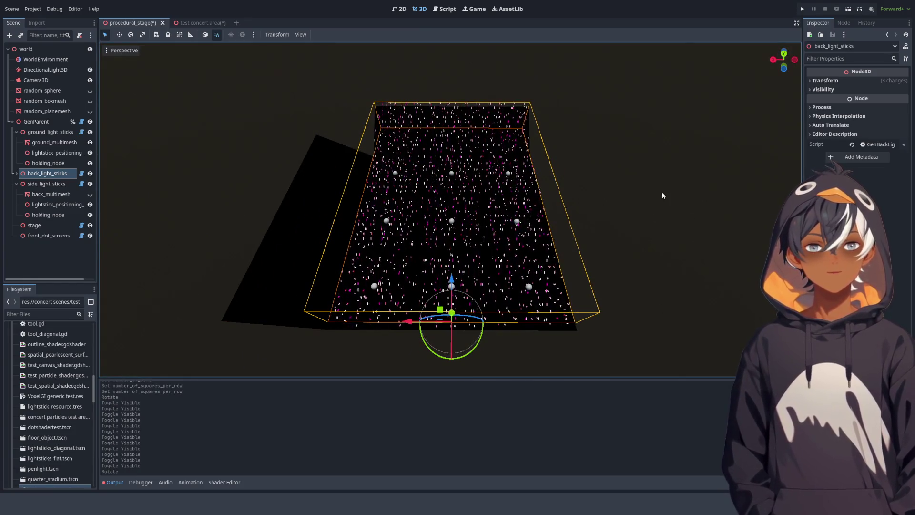
{"action": "mouse_move", "coordinate": [555, 217]}
{"action": "left_mouse_down"}
{"action": "mouse_move", "coordinate": [607, 142]}
{"action": "mouse_move", "coordinate": [557, 200]}
{"action": "left_mouse_up"}
{"action": "scroll", "coordinate": [557, 199], "scroll_direction": "up", "scroll_amount": 3}
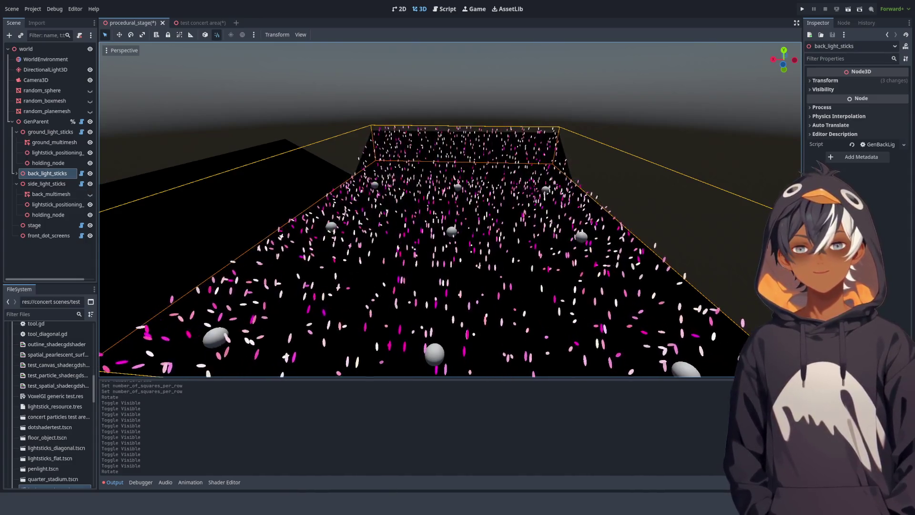
{"action": "mouse_move", "coordinate": [576, 191]}
{"action": "left_mouse_down"}
{"action": "mouse_move", "coordinate": [309, 139]}
{"action": "mouse_move", "coordinate": [292, 154]}
{"action": "mouse_move", "coordinate": [472, 174]}
{"action": "left_mouse_up"}
{"action": "scroll", "coordinate": [486, 175], "scroll_direction": "up", "scroll_amount": 3}
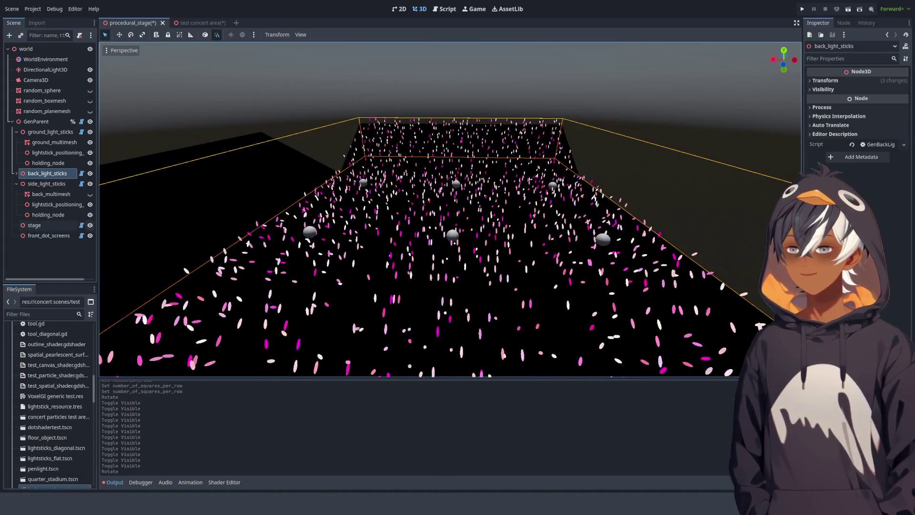
Orbit from floor level and from above to inspect the aligned lightstick crowd grids.
{"action": "scroll", "coordinate": [487, 272], "scroll_direction": "up", "scroll_amount": 2}
{"action": "scroll", "coordinate": [487, 272], "scroll_direction": "up", "scroll_amount": 1}
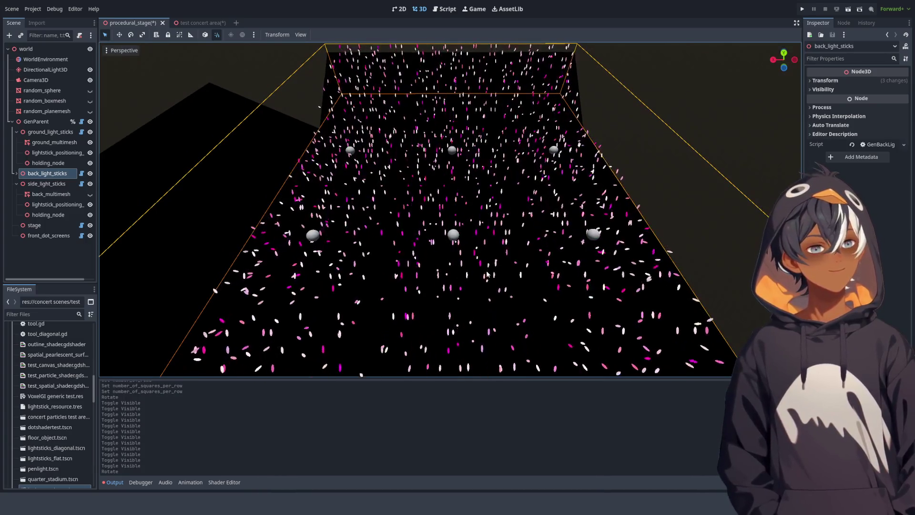
{"action": "mouse_move", "coordinate": [413, 262]}
{"action": "left_mouse_down"}
{"action": "mouse_move", "coordinate": [472, 194]}
{"action": "mouse_move", "coordinate": [328, 190]}
{"action": "left_mouse_up"}
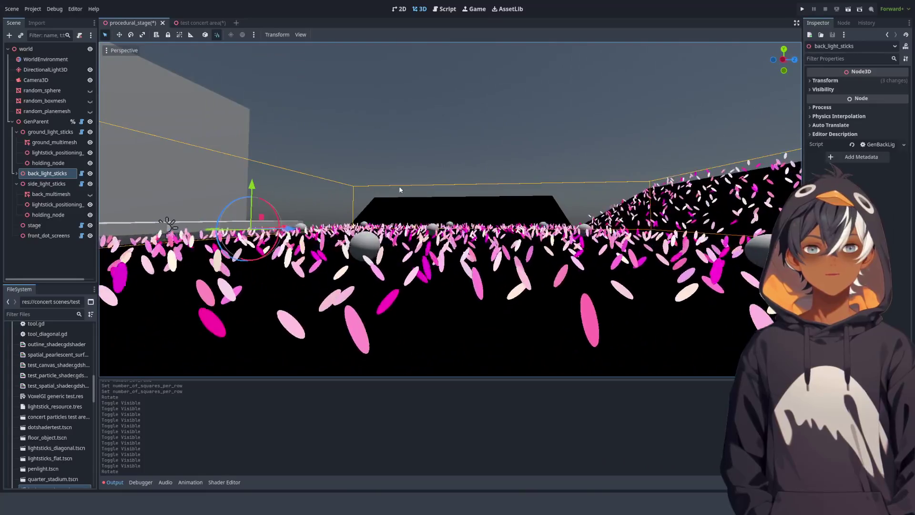
{"action": "left_click_drag", "start_coordinate": [400, 192], "coordinate": [401, 220]}
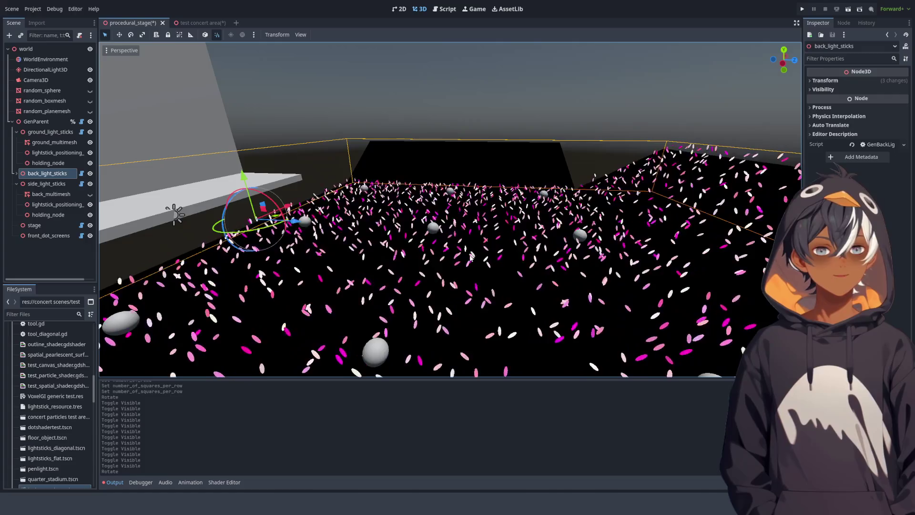
{"action": "mouse_move", "coordinate": [401, 220]}
{"action": "left_mouse_down"}
{"action": "mouse_move", "coordinate": [509, 302]}
{"action": "mouse_move", "coordinate": [565, 319]}
{"action": "mouse_move", "coordinate": [586, 269]}
{"action": "left_mouse_up"}
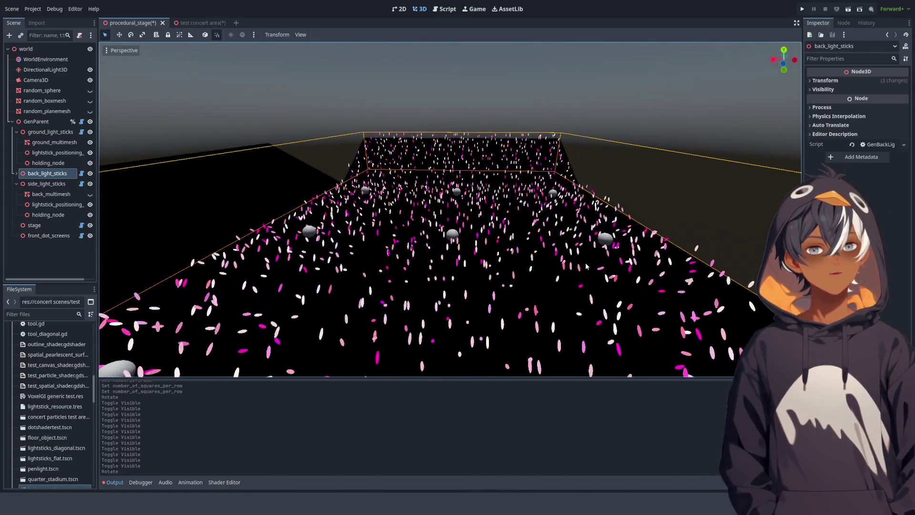
{"action": "scroll", "coordinate": [586, 266], "scroll_direction": "up", "scroll_amount": 2}
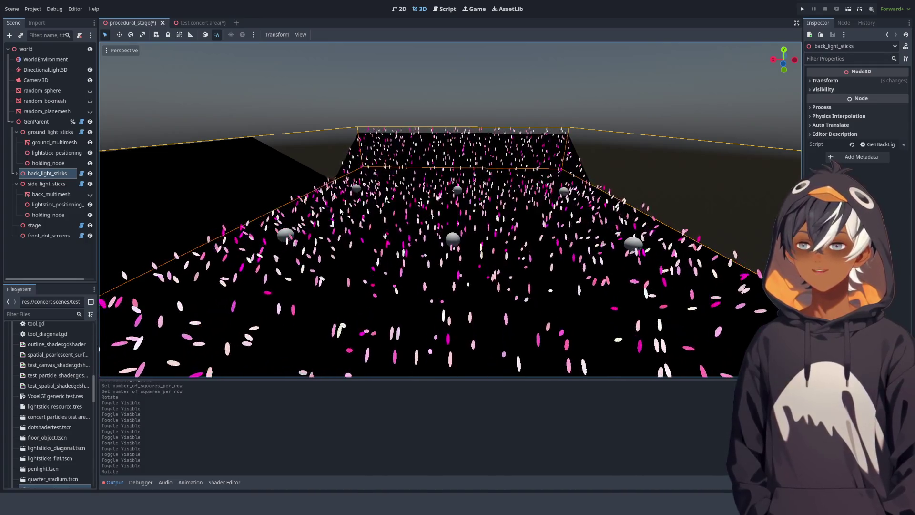
{"action": "mouse_move", "coordinate": [472, 233]}
{"action": "left_mouse_down"}
{"action": "mouse_move", "coordinate": [431, 187]}
{"action": "mouse_move", "coordinate": [389, 225]}
{"action": "left_mouse_up"}
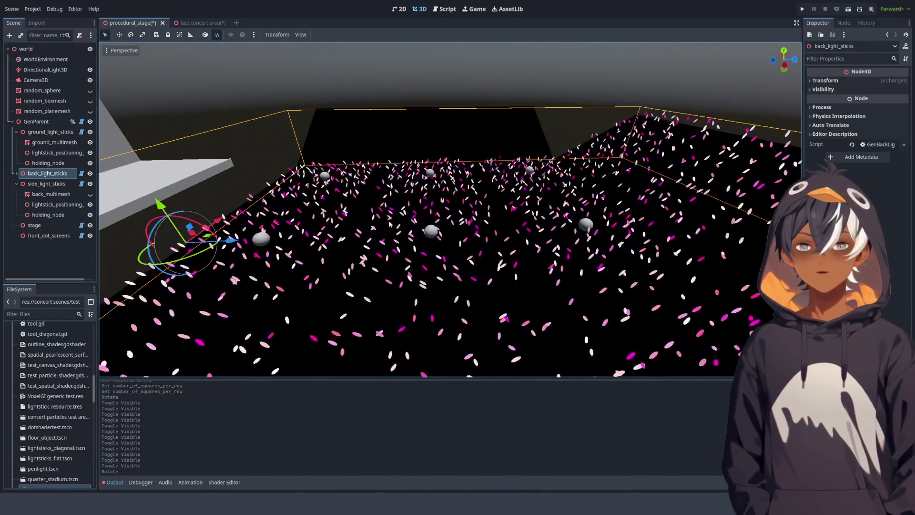
{"action": "left_click_drag", "start_coordinate": [395, 218], "coordinate": [513, 255]}
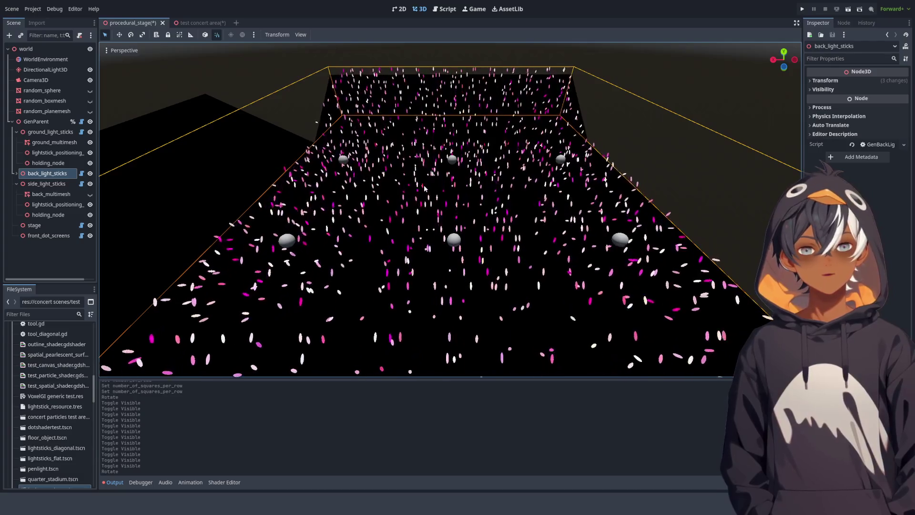
Check the crowd against the stage edge, then save the procedural_stage scene with Ctrl+S.
{"action": "scroll", "coordinate": [424, 188], "scroll_direction": "up", "scroll_amount": 5}
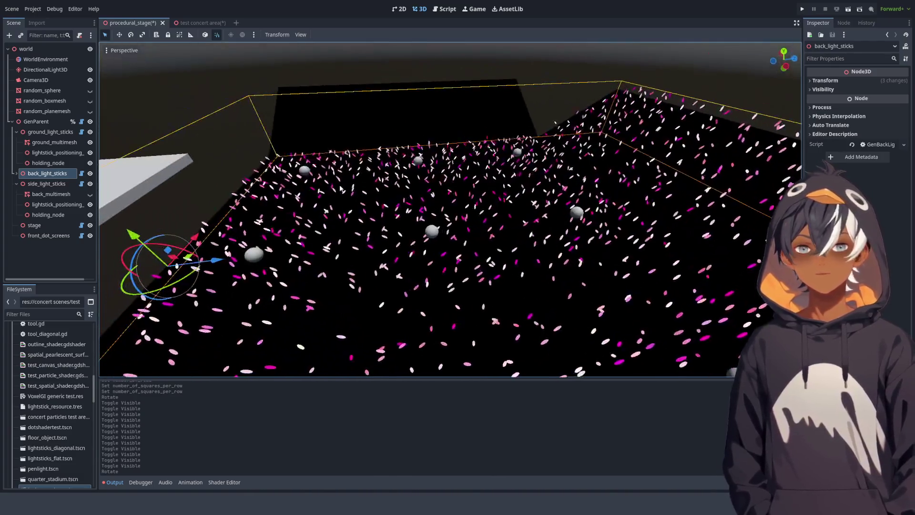
{"action": "left_click_drag", "start_coordinate": [368, 220], "coordinate": [412, 154]}
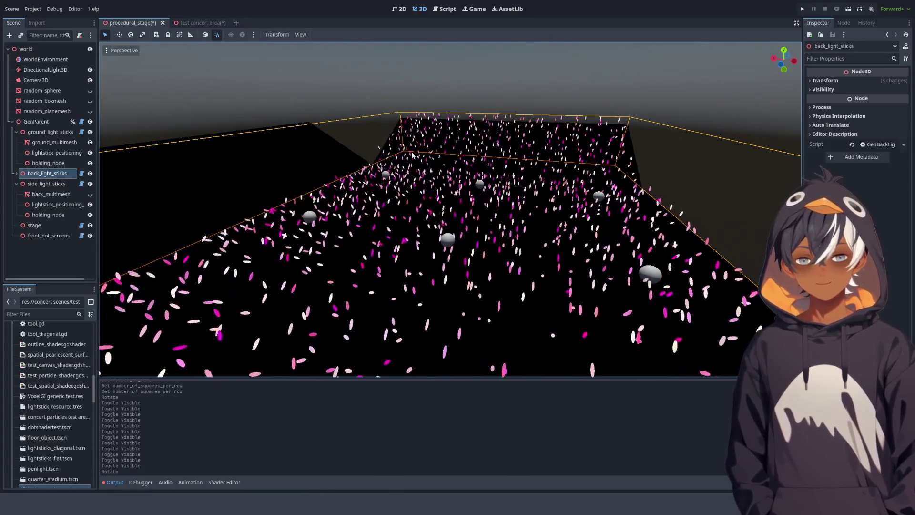
{"action": "mouse_move", "coordinate": [413, 155]}
{"action": "left_mouse_down"}
{"action": "mouse_move", "coordinate": [295, 201]}
{"action": "mouse_move", "coordinate": [453, 353]}
{"action": "left_mouse_up"}
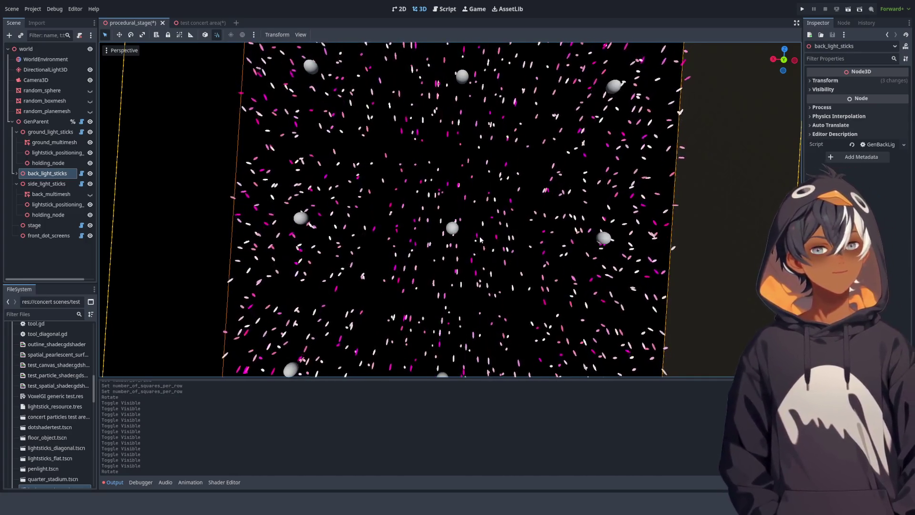
{"action": "mouse_move", "coordinate": [480, 242]}
{"action": "left_mouse_down"}
{"action": "mouse_move", "coordinate": [398, 352]}
{"action": "mouse_move", "coordinate": [385, 151]}
{"action": "mouse_move", "coordinate": [383, 200]}
{"action": "left_mouse_up"}
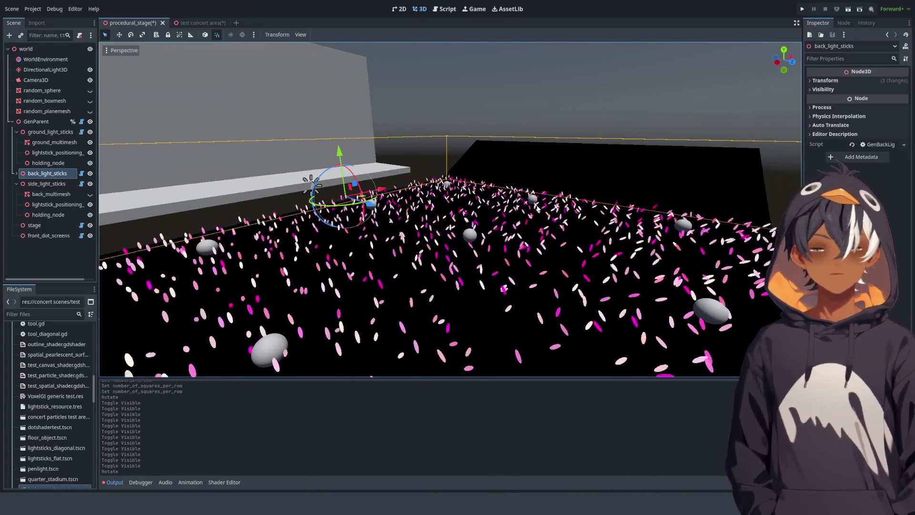
{"action": "mouse_move", "coordinate": [537, 209]}
{"action": "left_mouse_down"}
{"action": "mouse_move", "coordinate": [505, 223]}
{"action": "mouse_move", "coordinate": [616, 188]}
{"action": "left_mouse_up"}
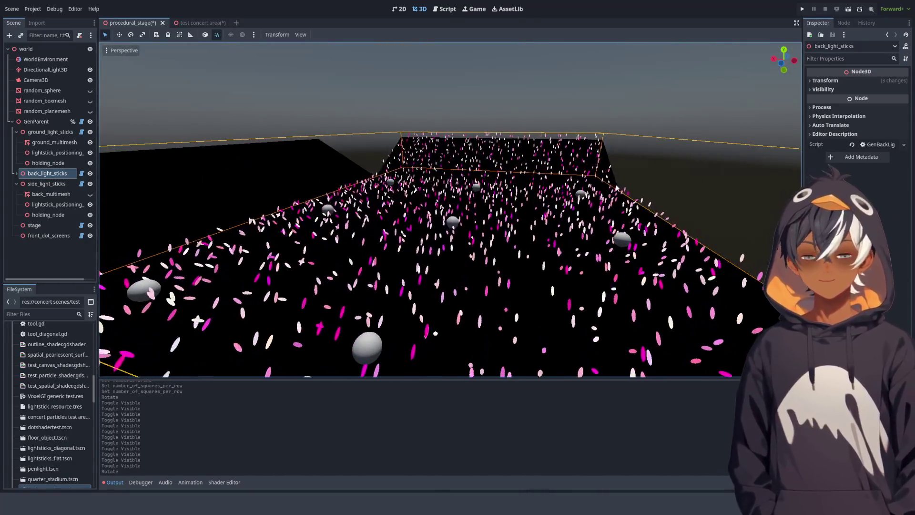
{"action": "key", "text": "ctrl+s"}
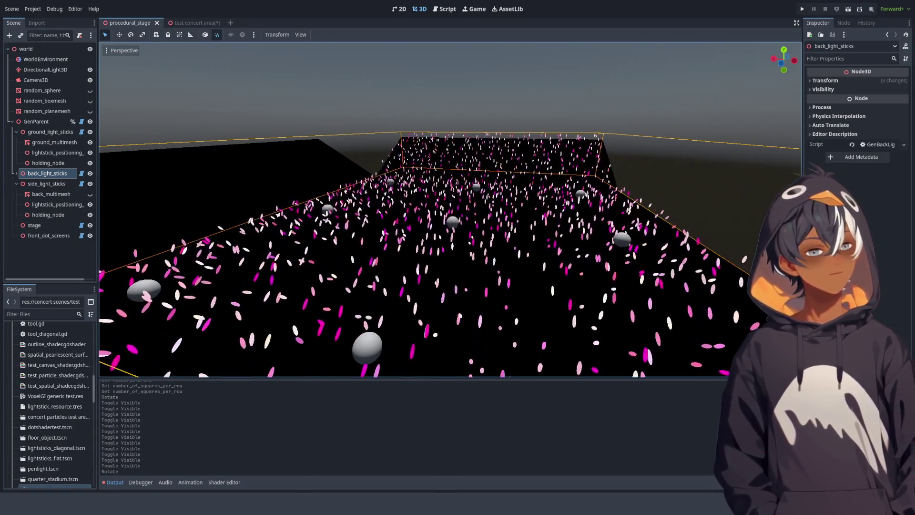